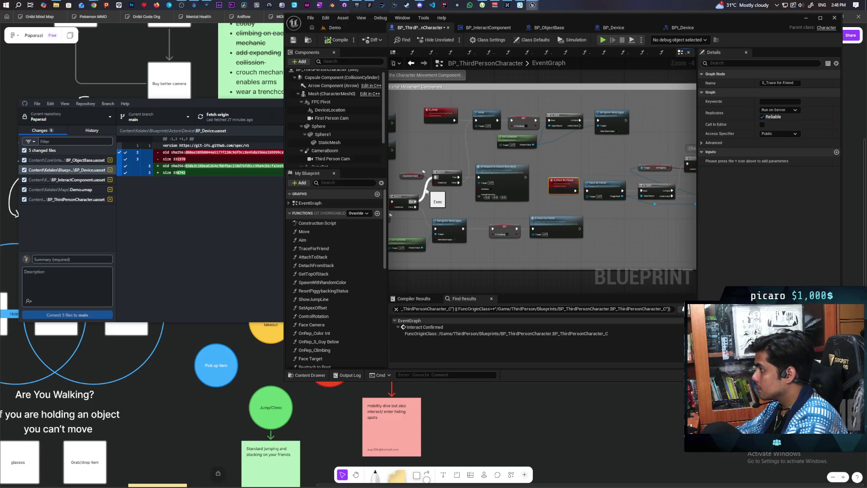
# - Pan to the climb-check section, breakpoint S_Trace for Friend with F9, then switch to Demo
pyautogui.moveTo(587, 212); pyautogui.dragTo(568, 222)
pyautogui.scroll(3, 538, 153)
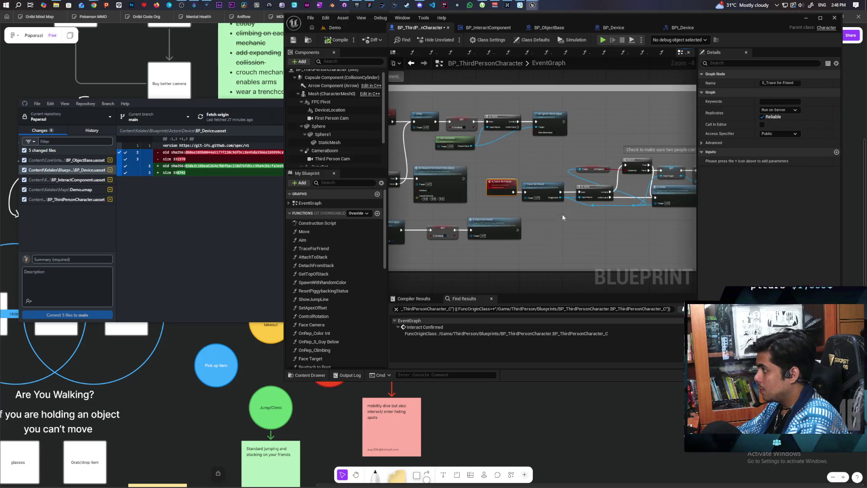
pyautogui.scroll(-1, 531, 157)
pyautogui.moveTo(530, 157)
pyautogui.mouseDown()
pyautogui.moveTo(605, 167)
pyautogui.moveTo(567, 172)
pyautogui.moveTo(521, 162)
pyautogui.mouseUp()
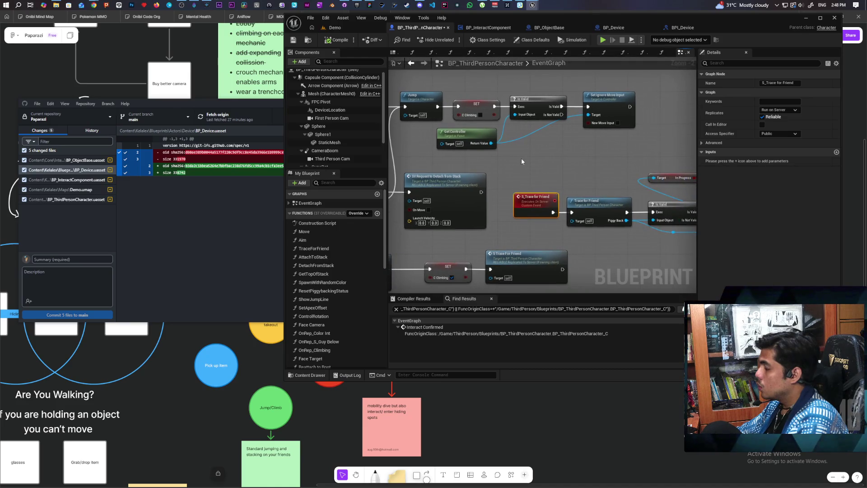
pyautogui.scroll(-2, 521, 161)
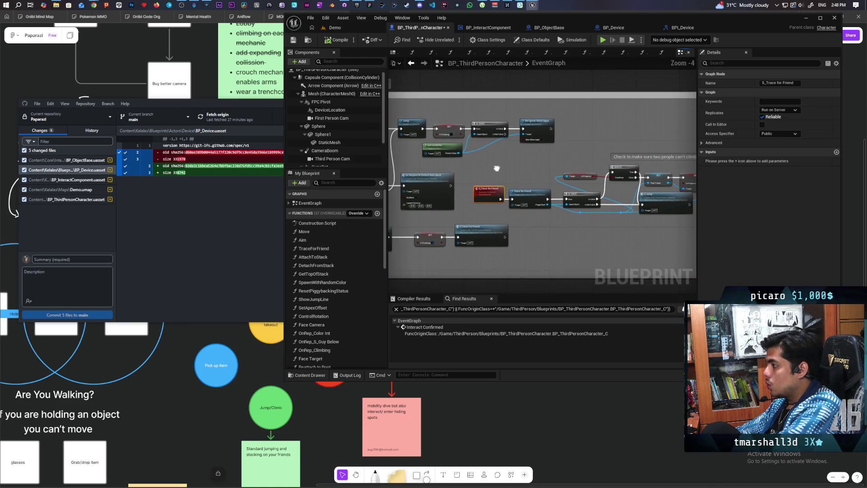
pyautogui.moveTo(507, 169)
pyautogui.mouseDown()
pyautogui.moveTo(366, 151)
pyautogui.moveTo(439, 145)
pyautogui.mouseUp()
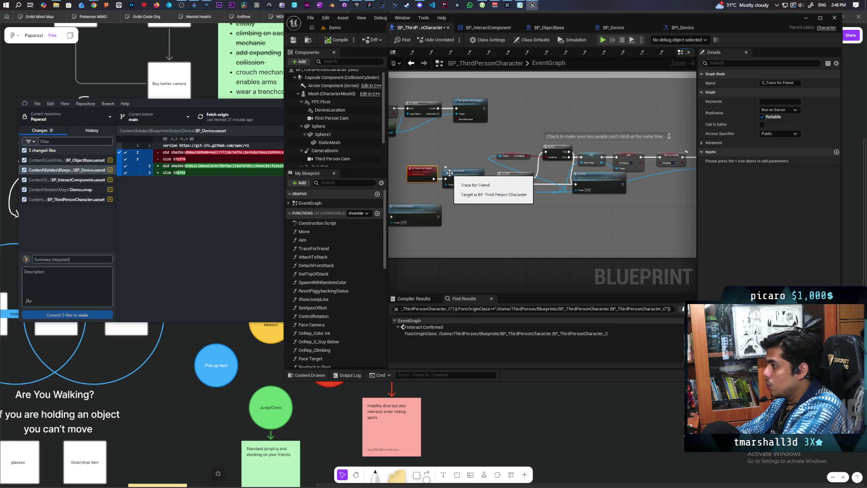
pyautogui.press('F9')
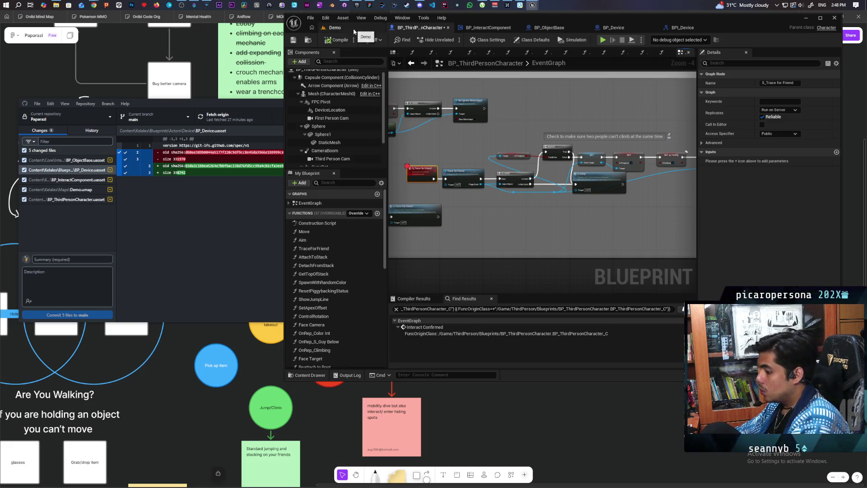
pyautogui.click(334, 28)
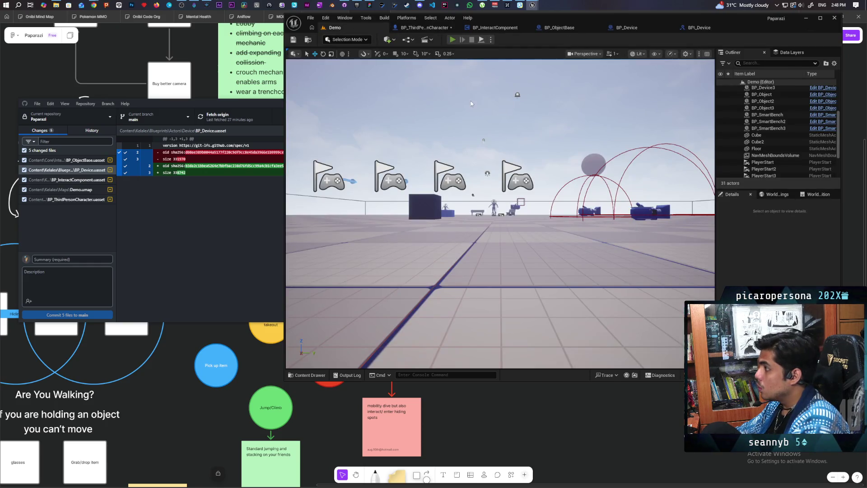
# - Run a multiplayer play session, move and jump the character, then stop it
pyautogui.hotkey('alt', 'p')
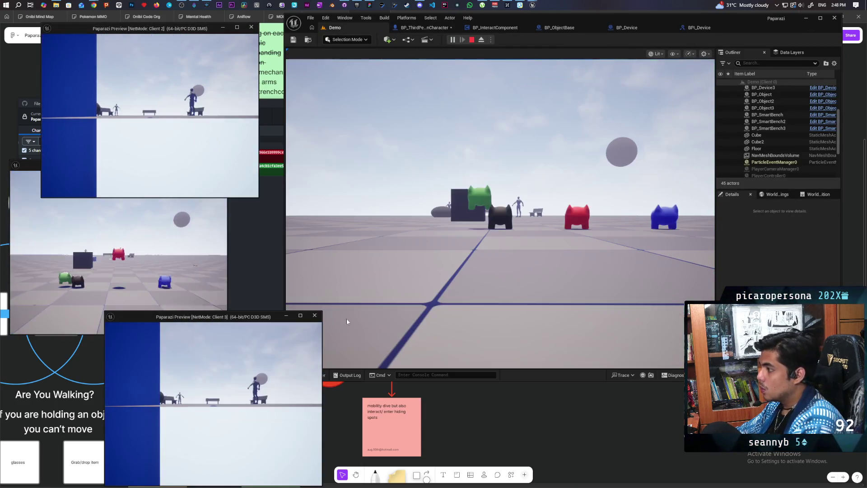
pyautogui.press('w')
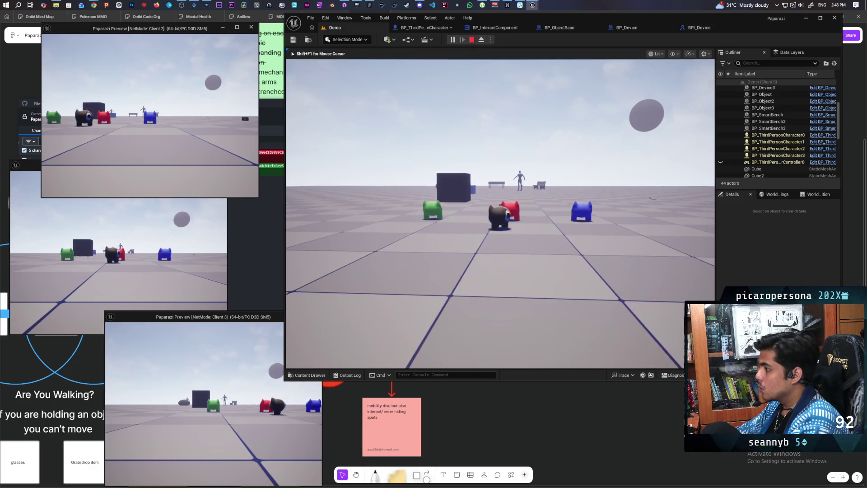
pyautogui.press('space')
pyautogui.press('Escape')
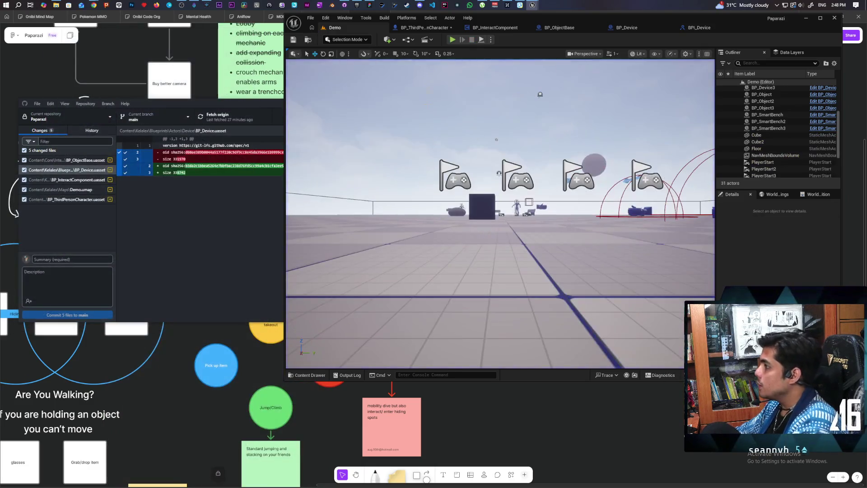
# - Back in the character blueprint, remove the breakpoint from S_Trace for Friend
pyautogui.click(422, 28)
pyautogui.scroll(3, 496, 180)
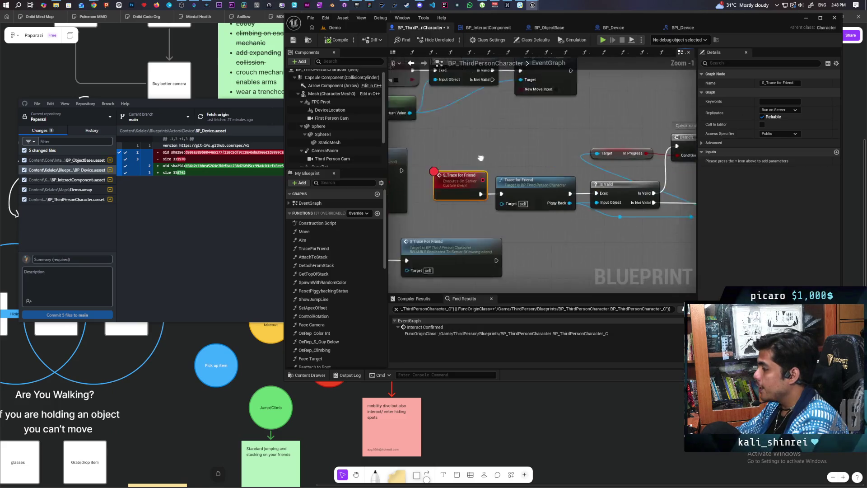
pyautogui.press('F9')
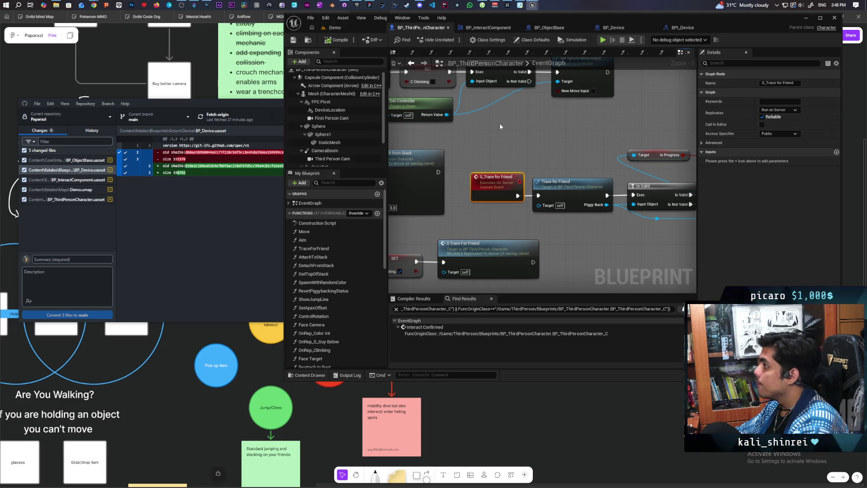
# - Commit the six changed files to main with summary 'refactored object replication'
pyautogui.click(82, 247)
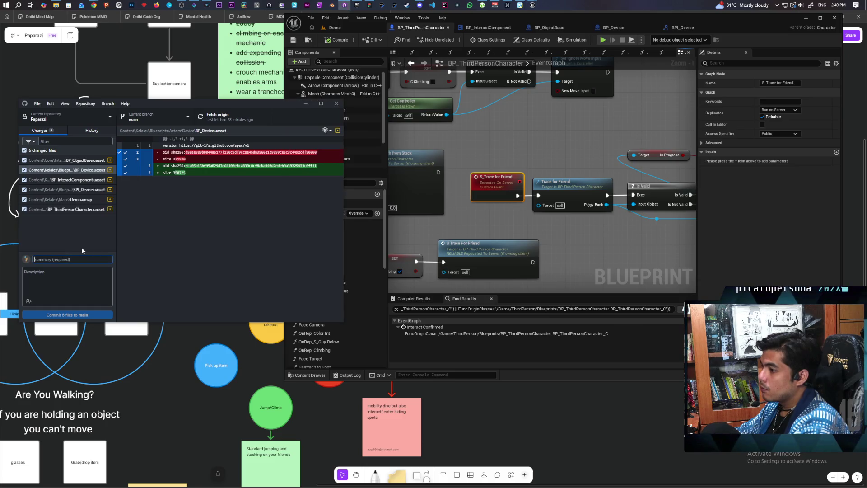
pyautogui.write('refact')
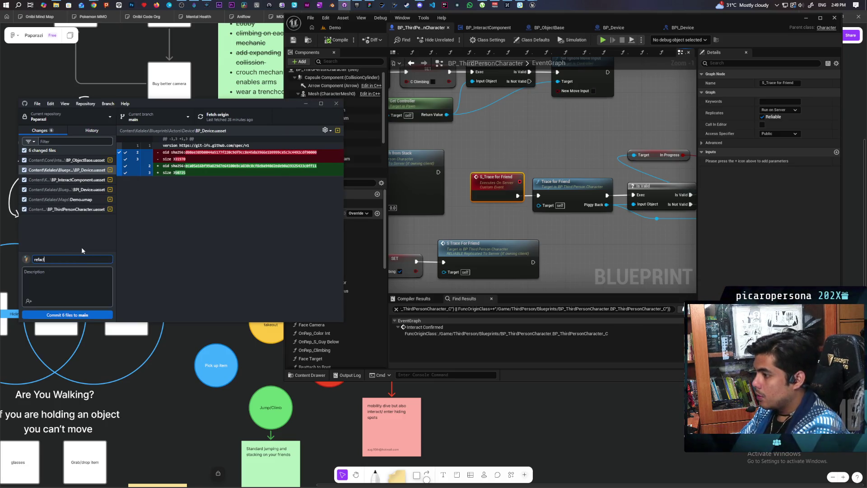
pyautogui.write('ored')
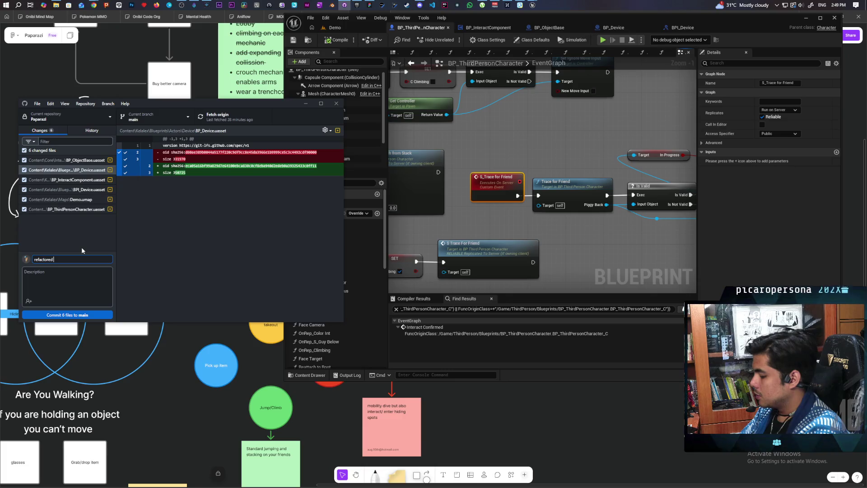
pyautogui.write('bject replication')
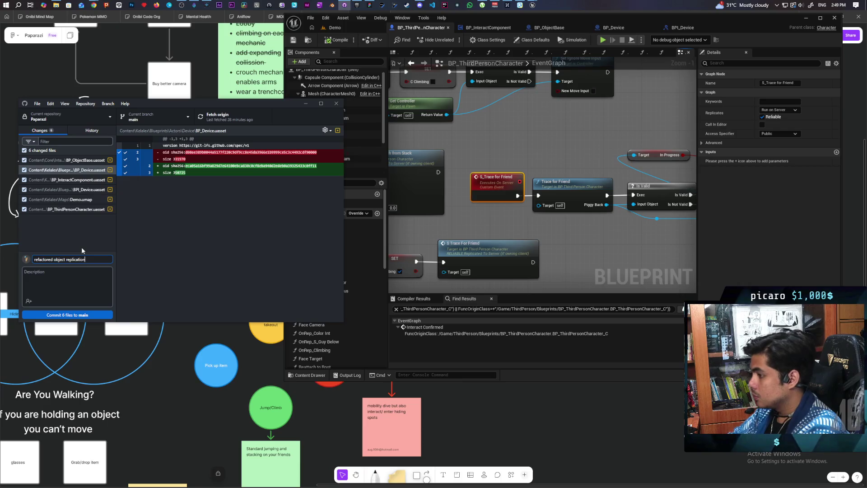
pyautogui.hotkey('ctrl', 'Return')
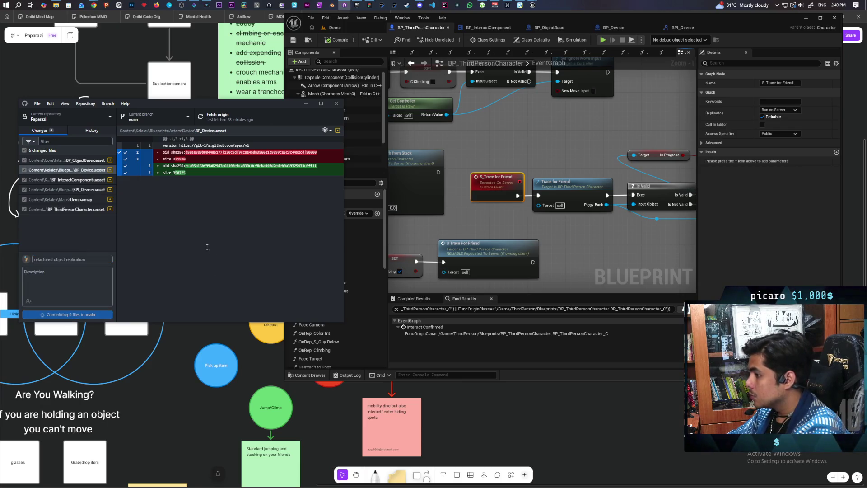
# - Push the commit to origin, then close Unreal Editor
pyautogui.hotkey('ctrl', 'p')
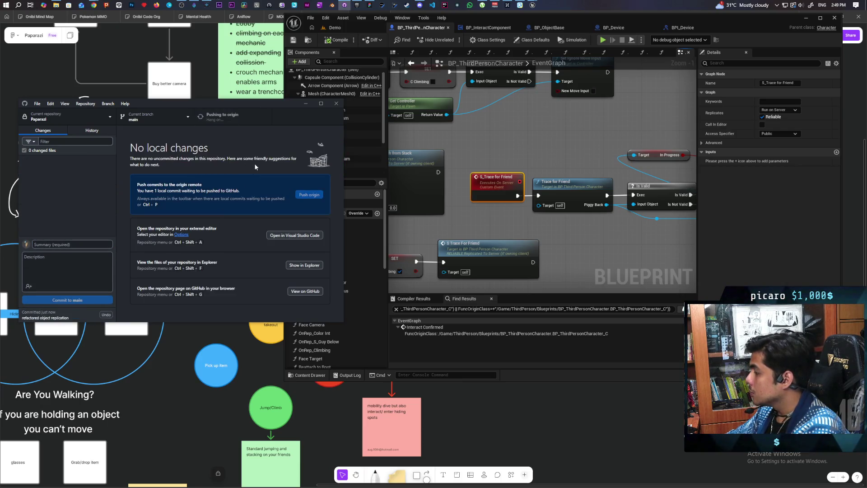
pyautogui.click(766, 42)
pyautogui.hotkey('alt', 'F4')
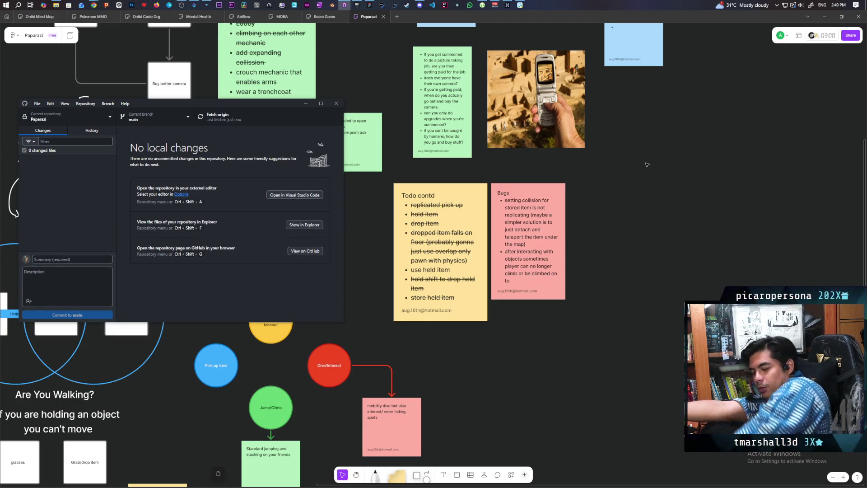
# - Relaunch the Paparazi project from the Epic Games Launcher library
pyautogui.click(356, 5)
pyautogui.doubleClick(398, 271)
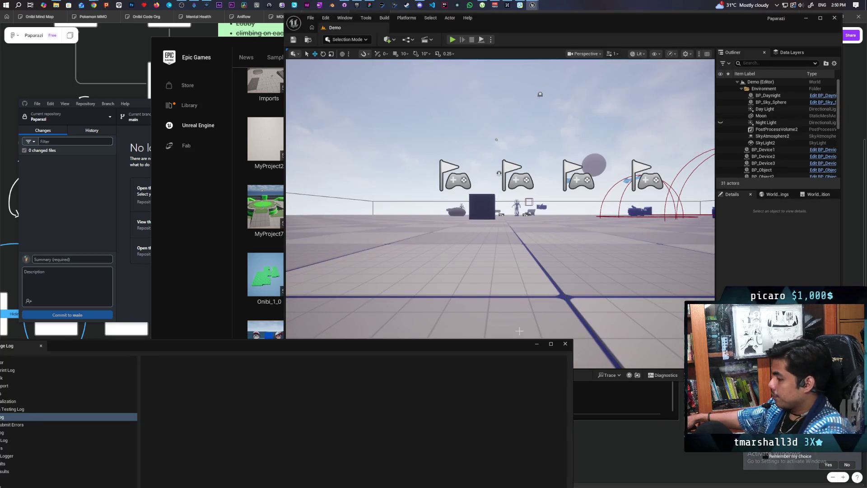
# - Close the Message Log and run a brief multiplayer play test, then stop it
pyautogui.click(565, 343)
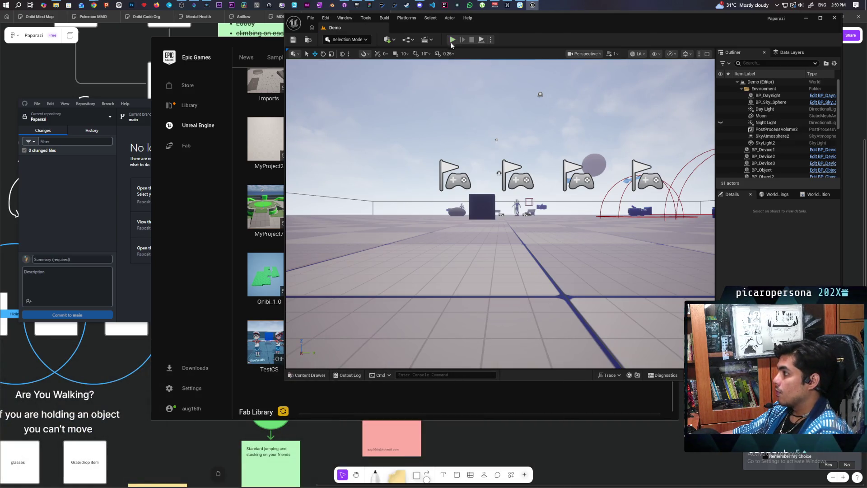
pyautogui.click(452, 40)
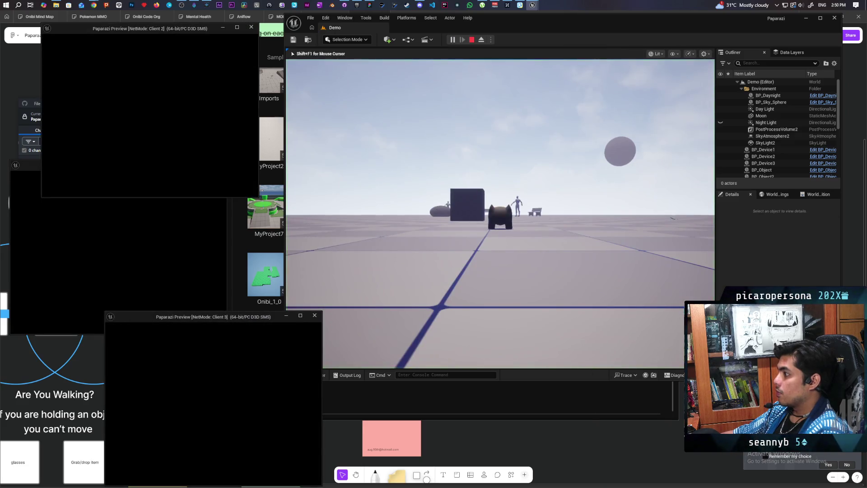
pyautogui.click(315, 315)
# - Open BP_ThirdPersonCharacter, select the jump input's Branch node, and start multiplayer play from Demo
pyautogui.click(306, 375)
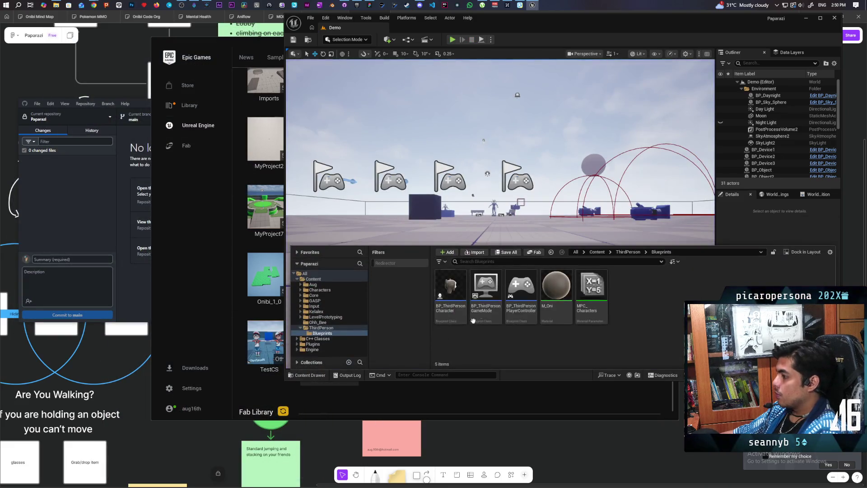
pyautogui.doubleClick(458, 288)
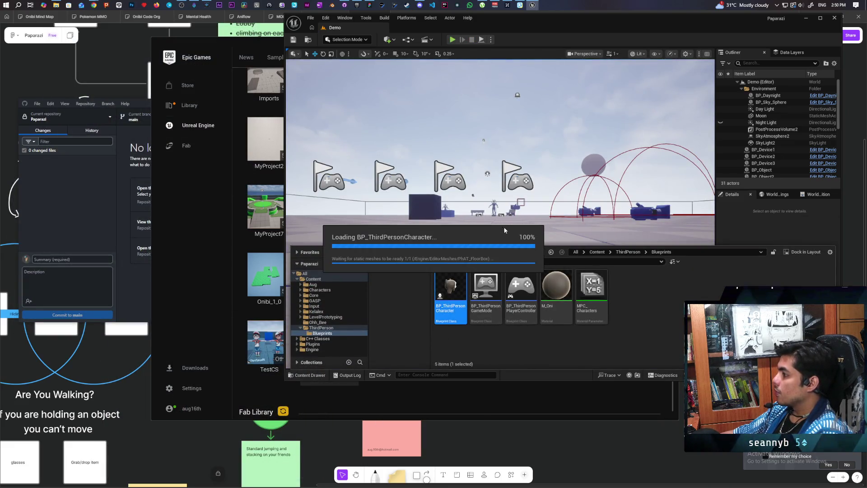
pyautogui.scroll(3, 496, 230)
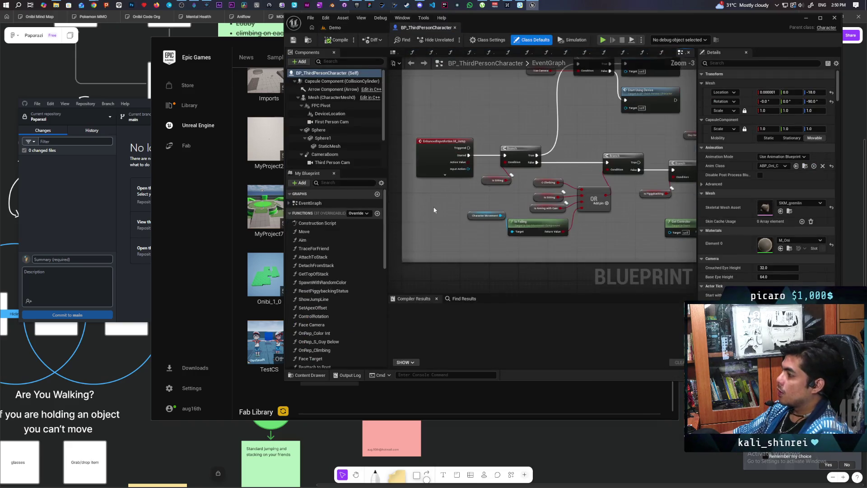
pyautogui.click(515, 167)
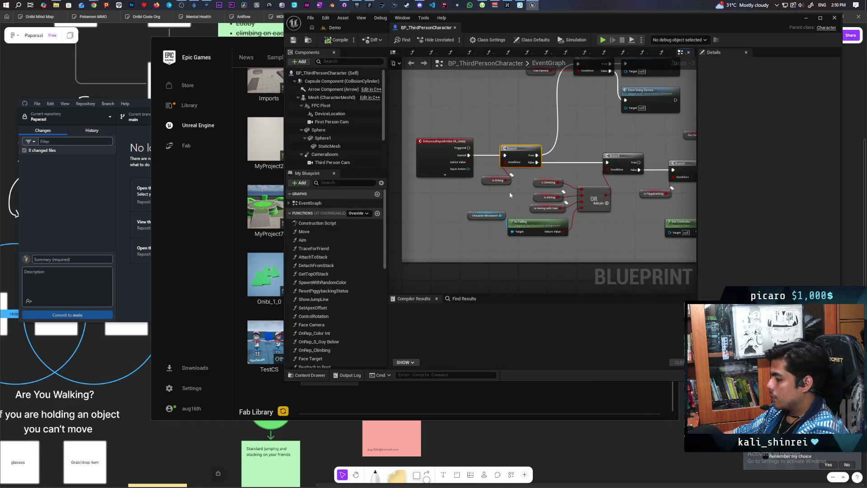
pyautogui.click(360, 28)
pyautogui.click(450, 41)
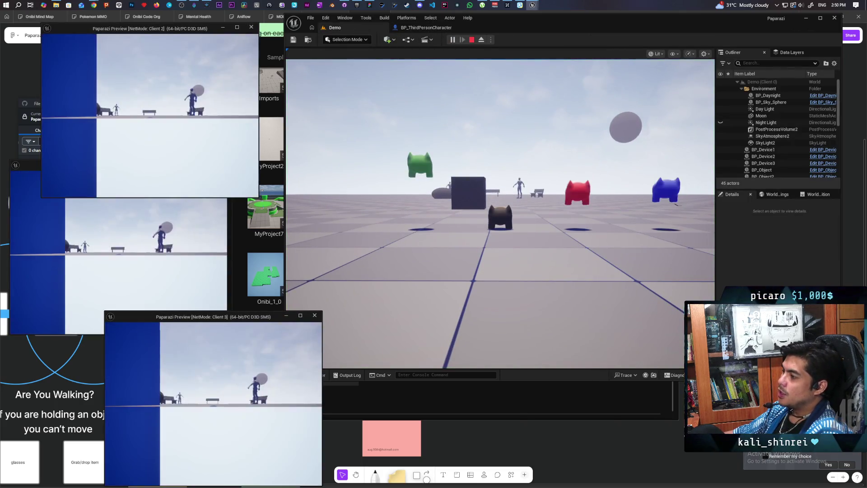
# - Jump to hit the Branch breakpoint, resume, walk beside the teal device and jump again
pyautogui.press('space')
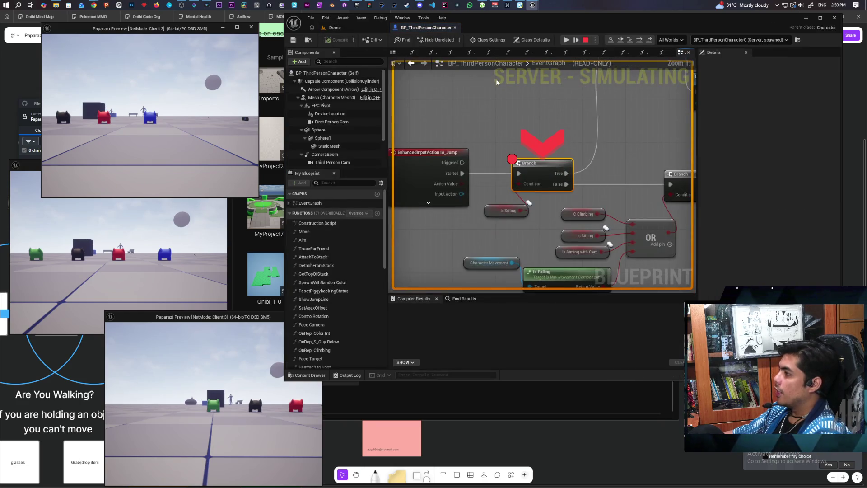
pyautogui.press('F5')
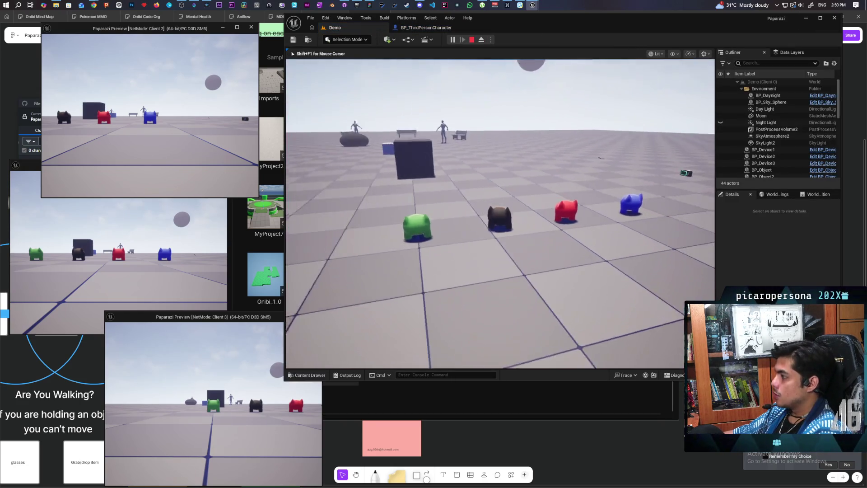
pyautogui.press('w')
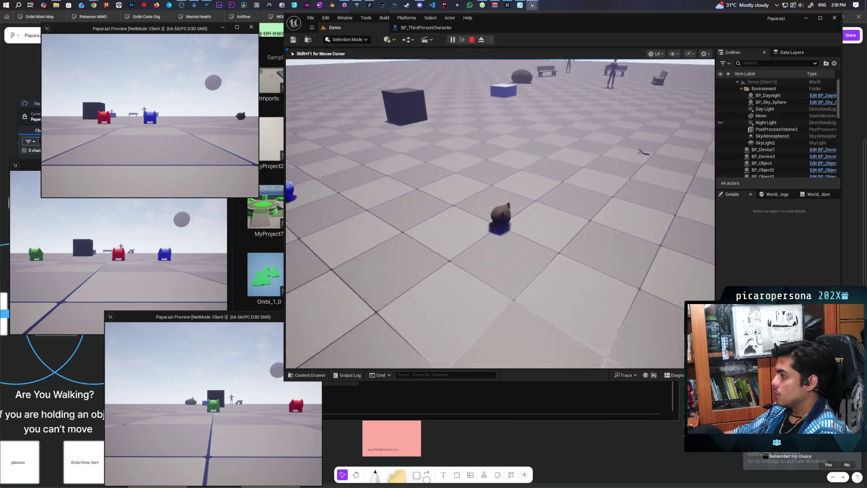
pyautogui.press('w')
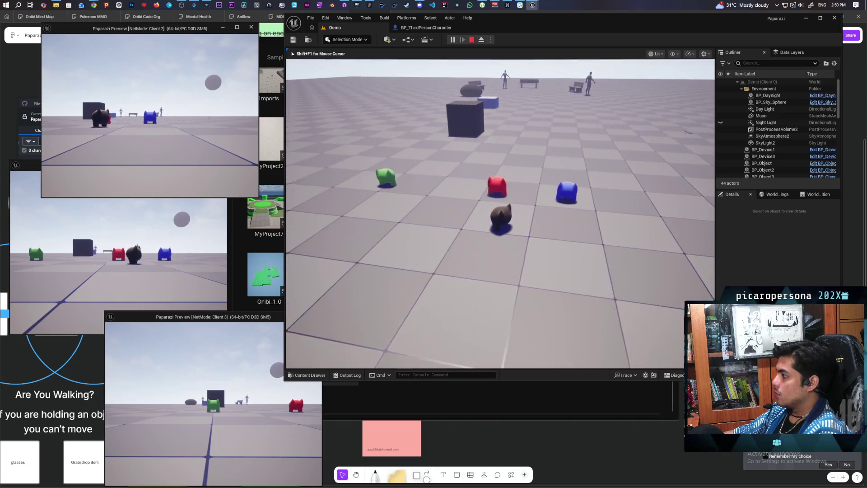
pyautogui.press('w')
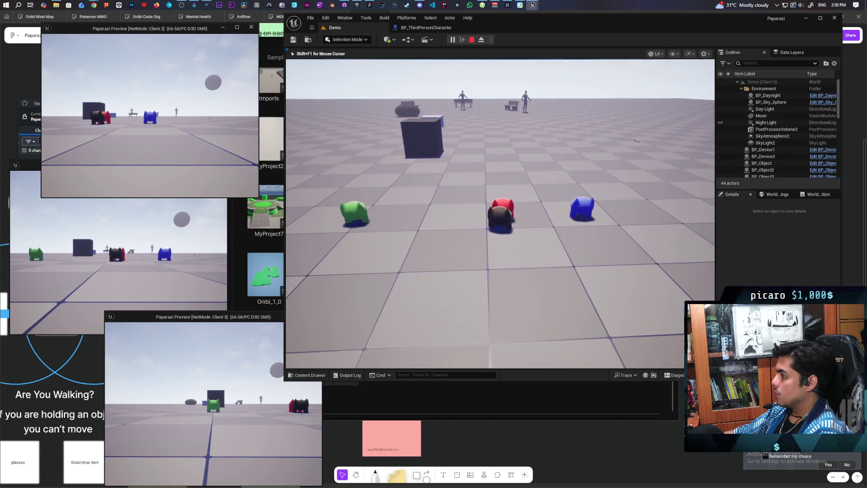
pyautogui.press('space')
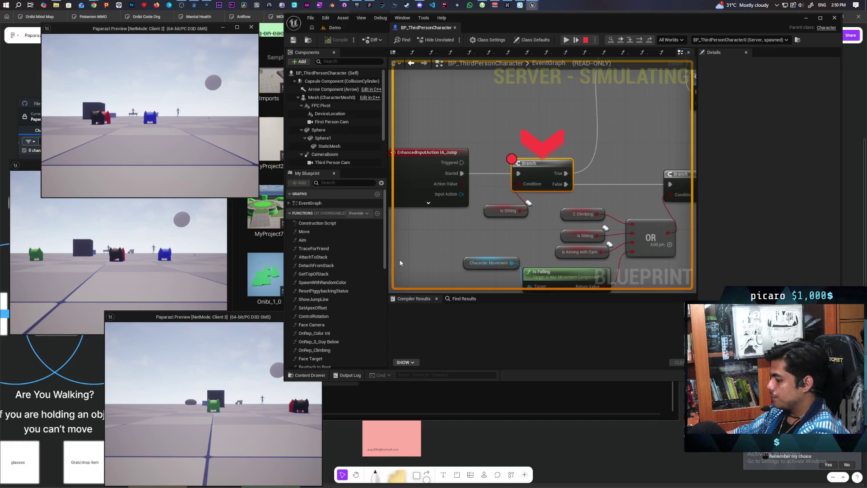
# - Step through the jump logic from Is Piggybacking to C Jump, then resume and stop PIE
pyautogui.press('F10')
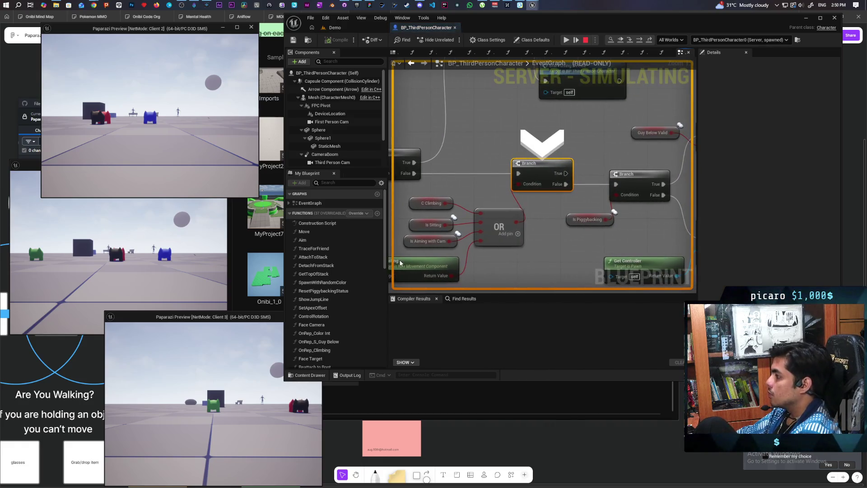
pyautogui.press('F10')
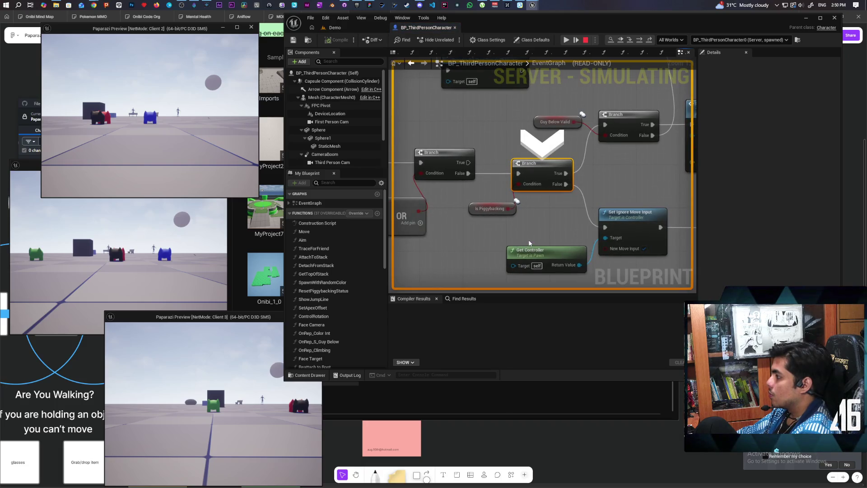
pyautogui.press('F10')
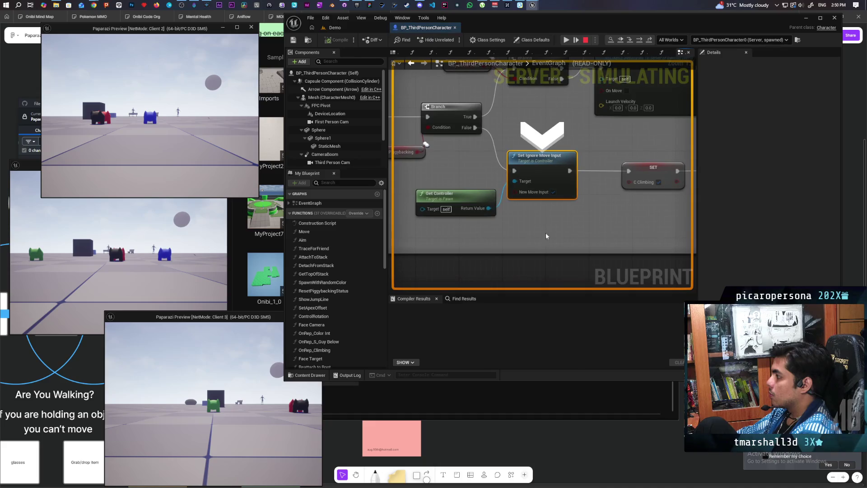
pyautogui.press('F10')
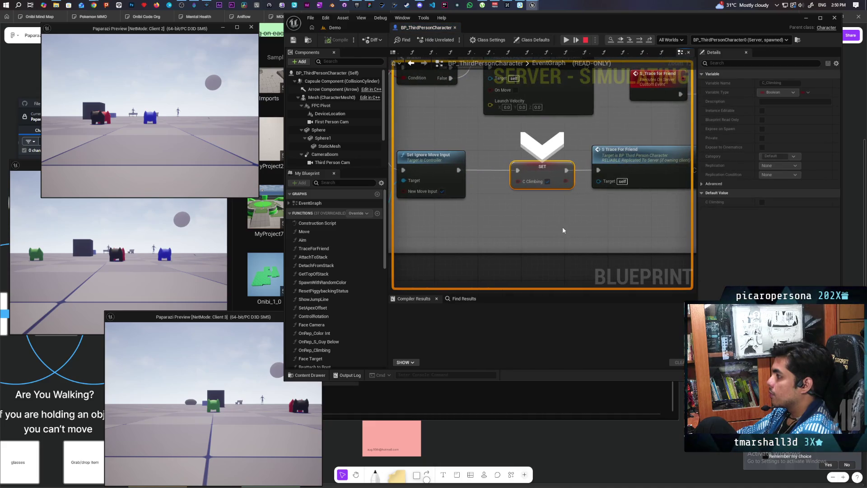
pyautogui.press('F10')
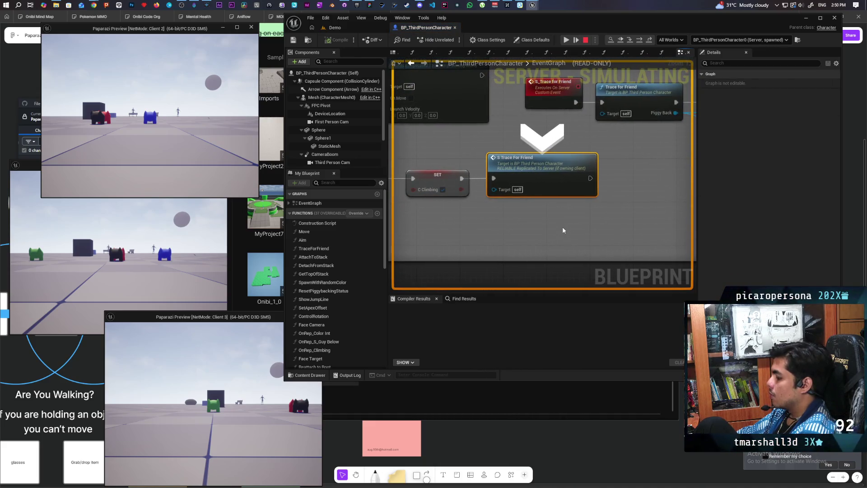
pyautogui.press('F10')
pyautogui.press('F10')
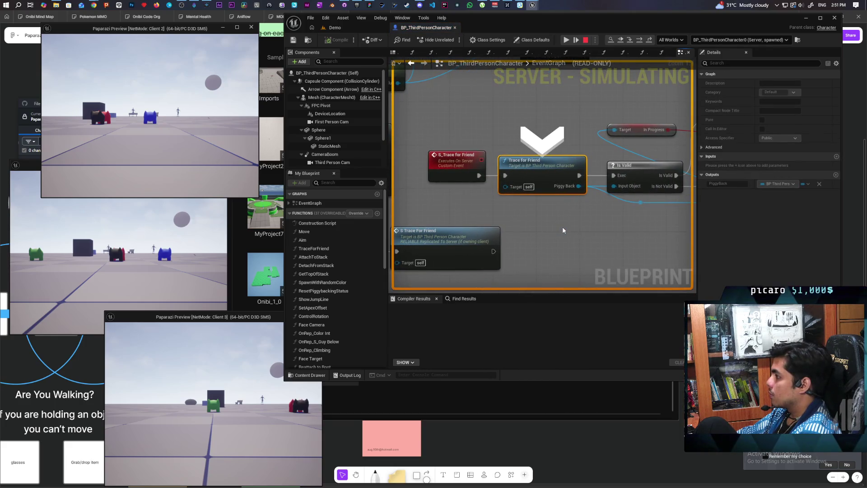
pyautogui.press('F10')
pyautogui.moveTo(512, 184)
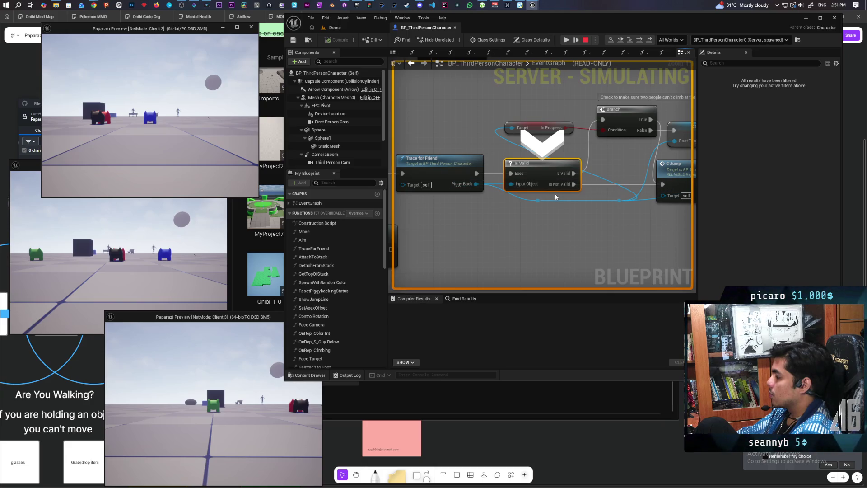
pyautogui.press('F10')
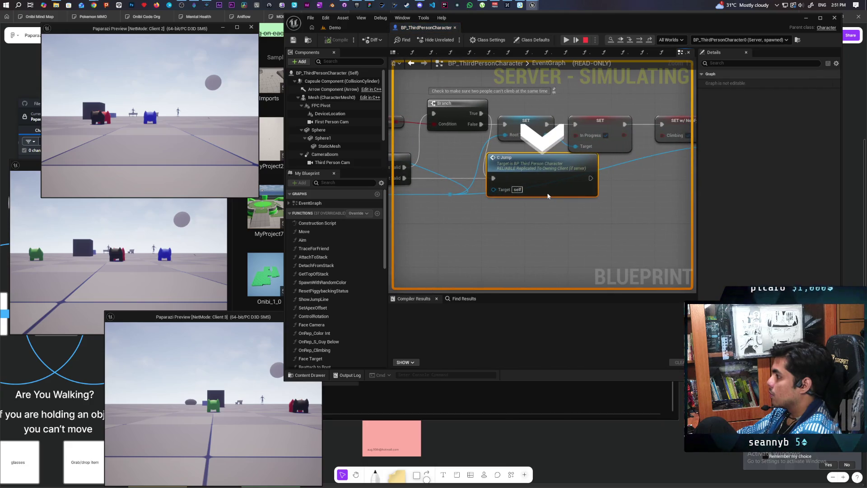
pyautogui.moveTo(472, 242)
pyautogui.mouseDown()
pyautogui.moveTo(616, 227)
pyautogui.moveTo(437, 260)
pyautogui.mouseUp()
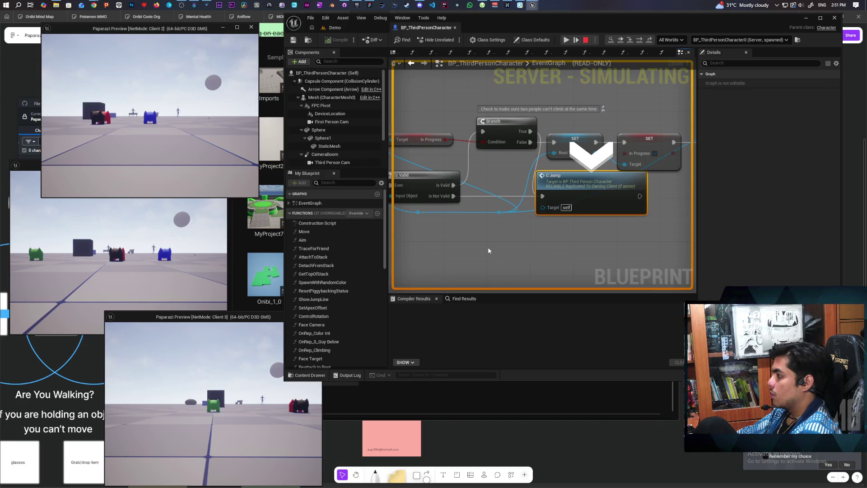
pyautogui.click(567, 42)
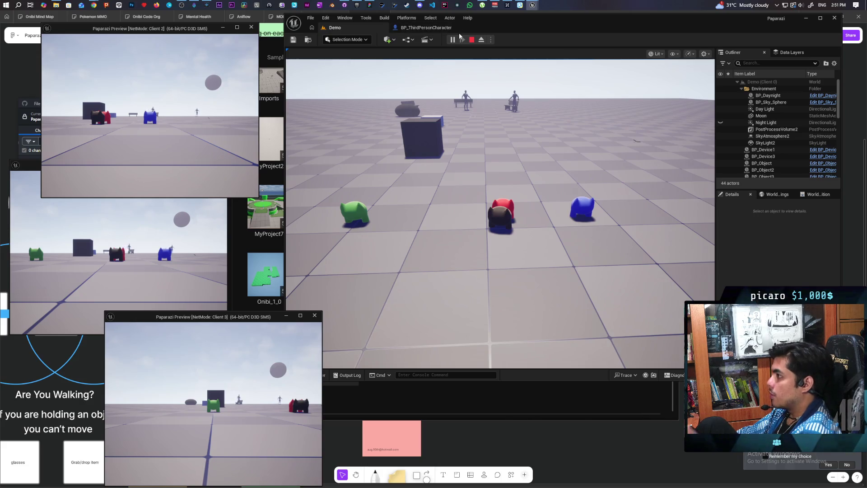
pyautogui.press('Escape')
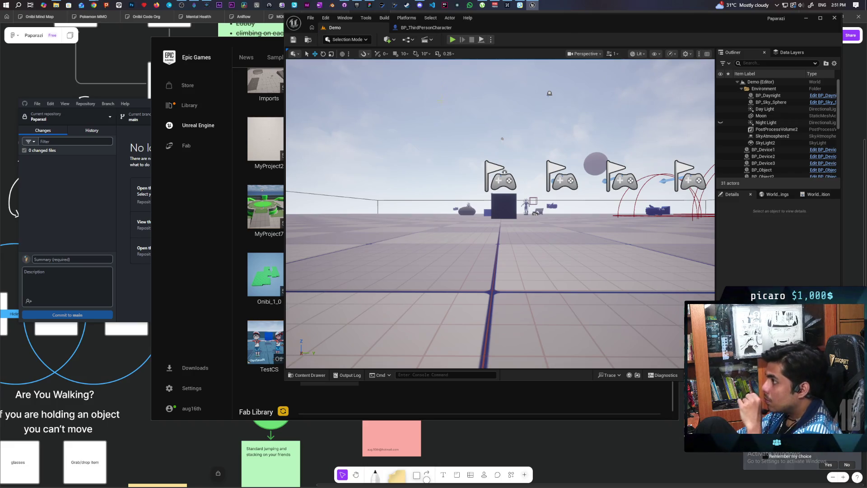
# - Open the TraceForFriend function graph from the character's EventGraph
pyautogui.click(421, 30)
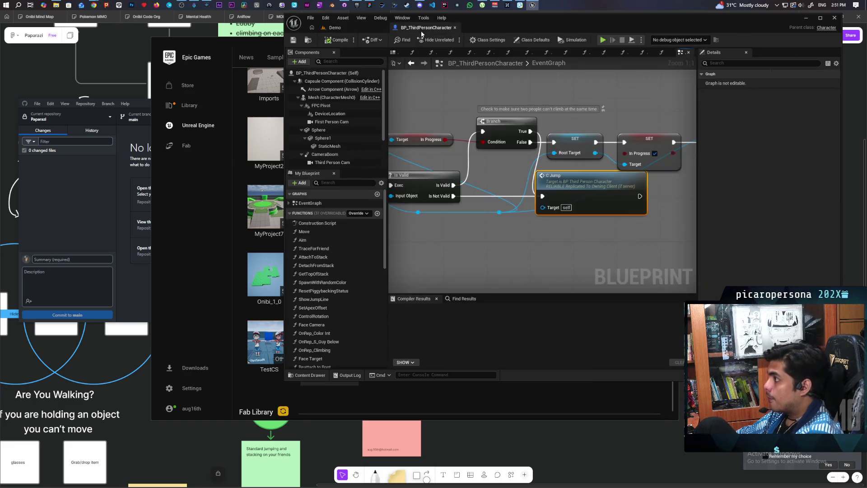
pyautogui.moveTo(489, 258)
pyautogui.mouseDown()
pyautogui.moveTo(468, 236)
pyautogui.moveTo(576, 223)
pyautogui.moveTo(616, 232)
pyautogui.mouseUp()
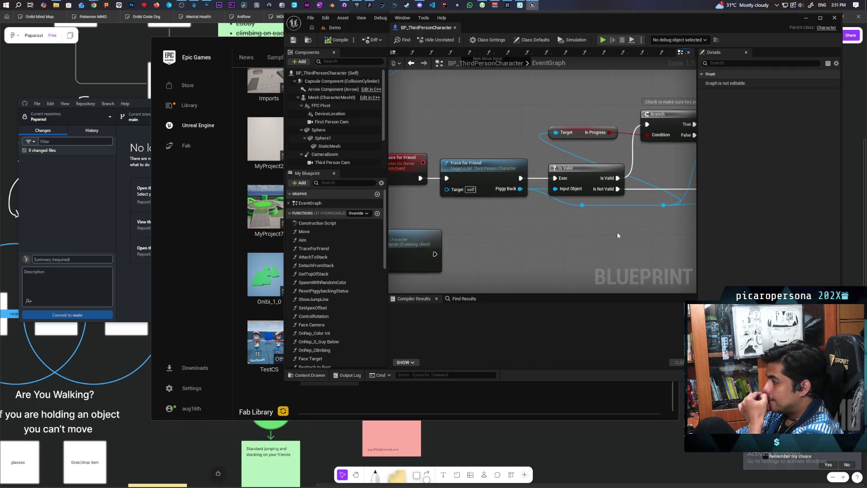
pyautogui.doubleClick(483, 180)
pyautogui.scroll(4, 458, 193)
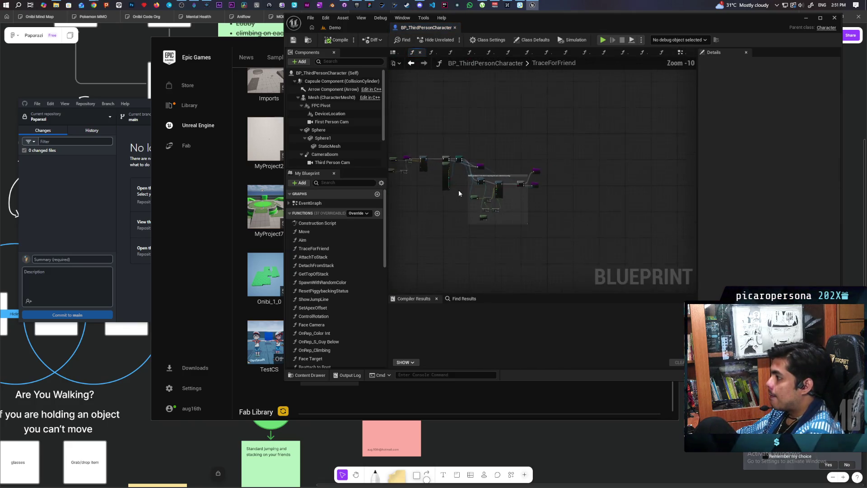
# - Add a breakpoint on TraceForFriend's Sphere Trace By Channel node
pyautogui.scroll(5, 458, 193)
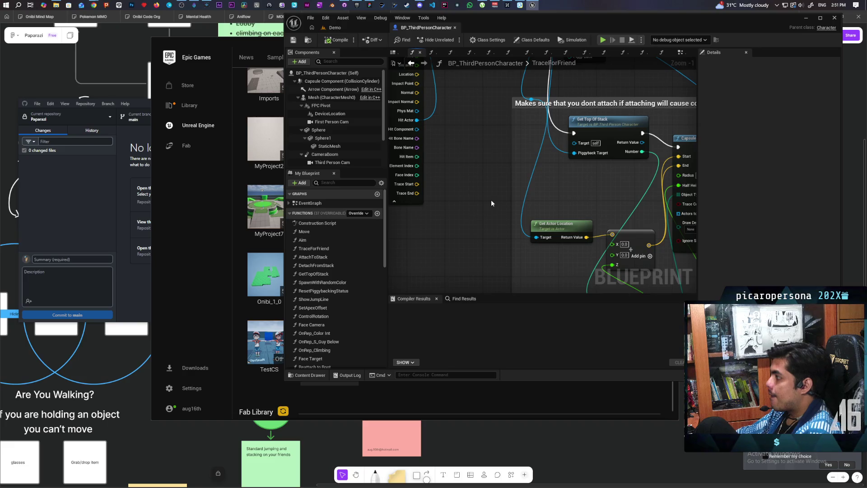
pyautogui.scroll(-2, 492, 200)
pyautogui.moveTo(486, 164); pyautogui.dragTo(486, 210)
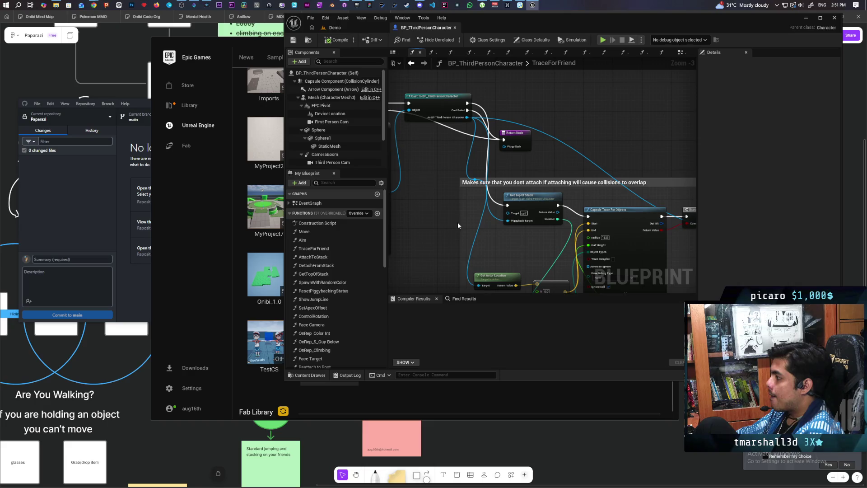
pyautogui.moveTo(452, 216)
pyautogui.mouseDown()
pyautogui.moveTo(388, 261)
pyautogui.moveTo(460, 167)
pyautogui.moveTo(503, 204)
pyautogui.mouseUp()
pyautogui.click(528, 147)
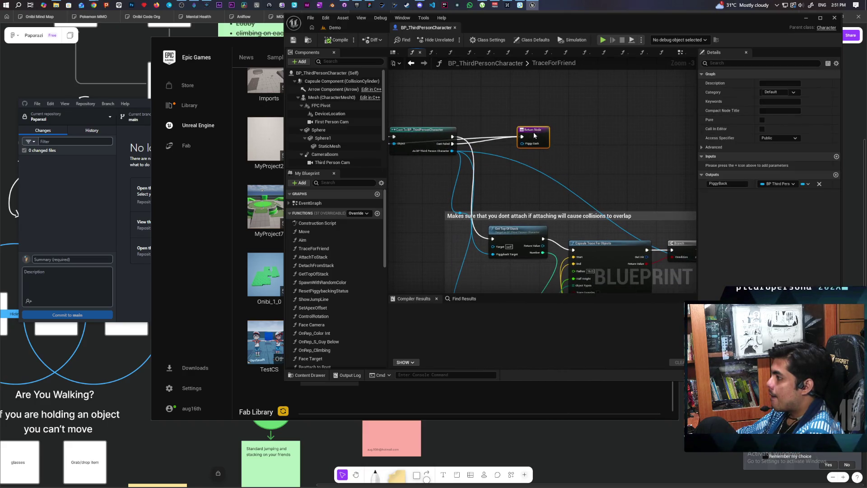
pyautogui.scroll(-3, 524, 167)
pyautogui.scroll(5, 574, 179)
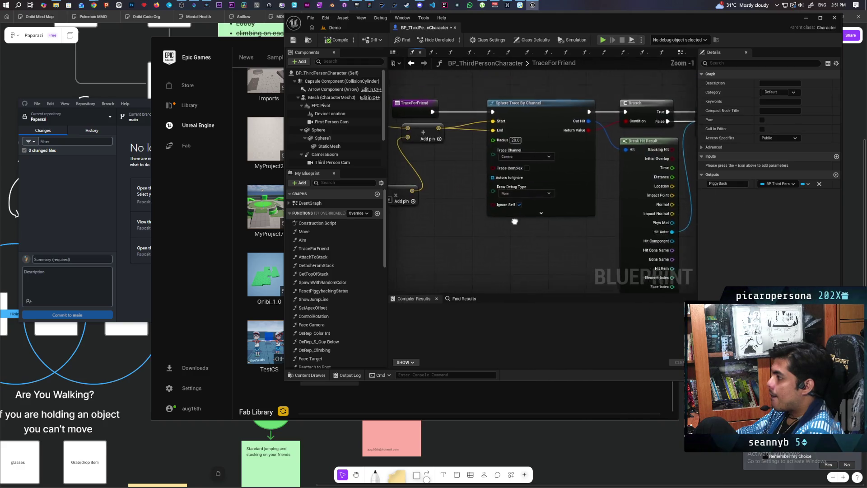
pyautogui.click(594, 130)
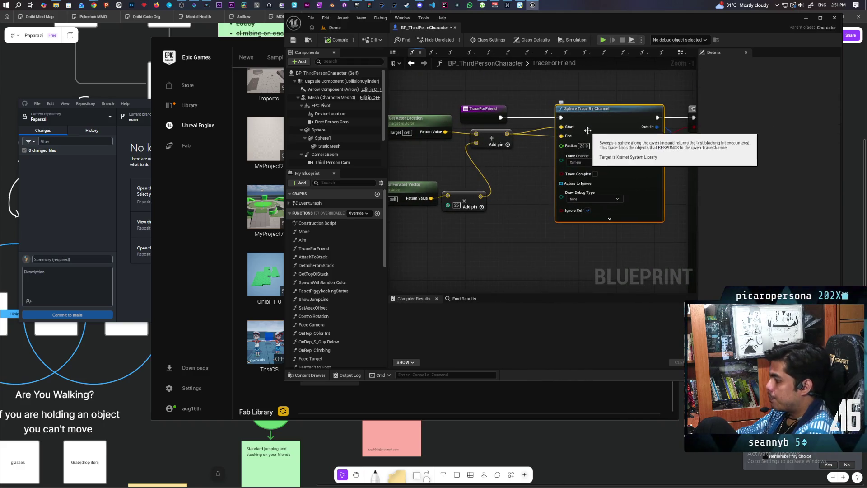
pyautogui.press('F9')
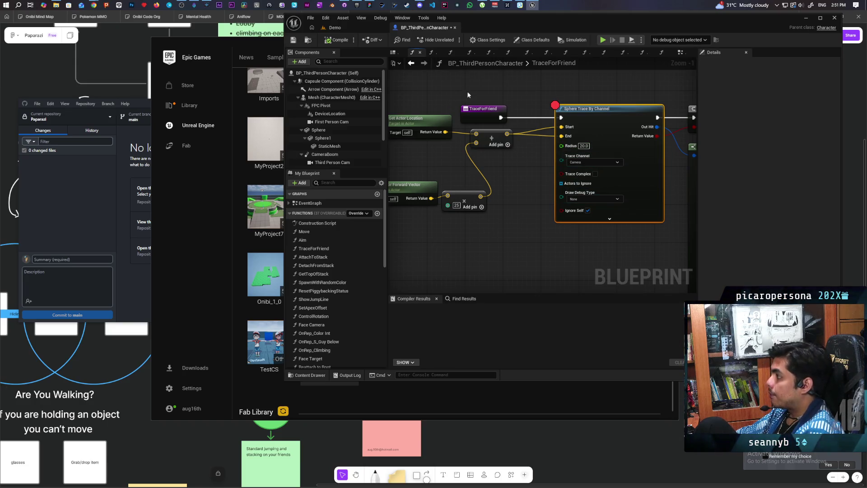
# - Reopen the TraceForFriend graph from the EventGraph, then return to the Demo level editor
pyautogui.click(359, 29)
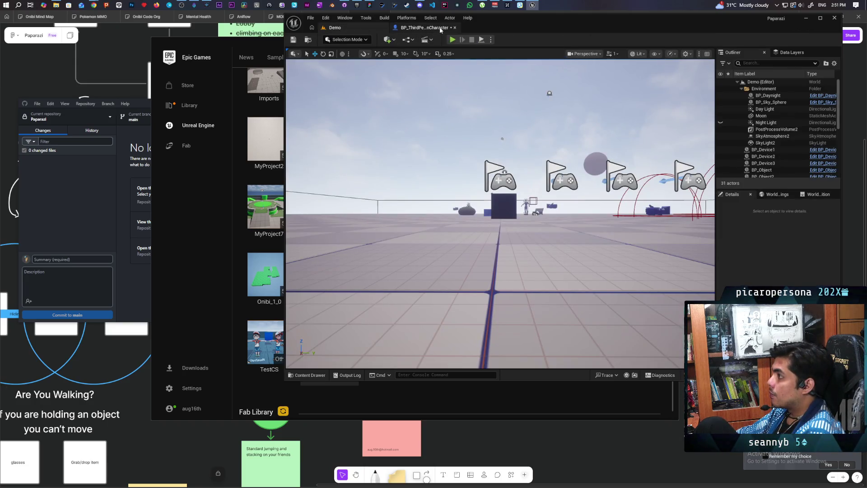
pyautogui.click(425, 28)
pyautogui.click(416, 64)
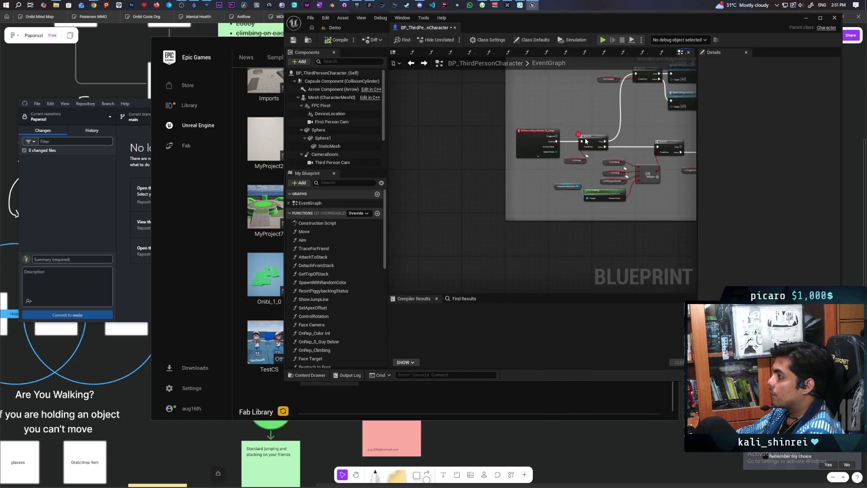
pyautogui.scroll(3, 480, 167)
pyautogui.scroll(2, 515, 181)
pyautogui.doubleClick(514, 180)
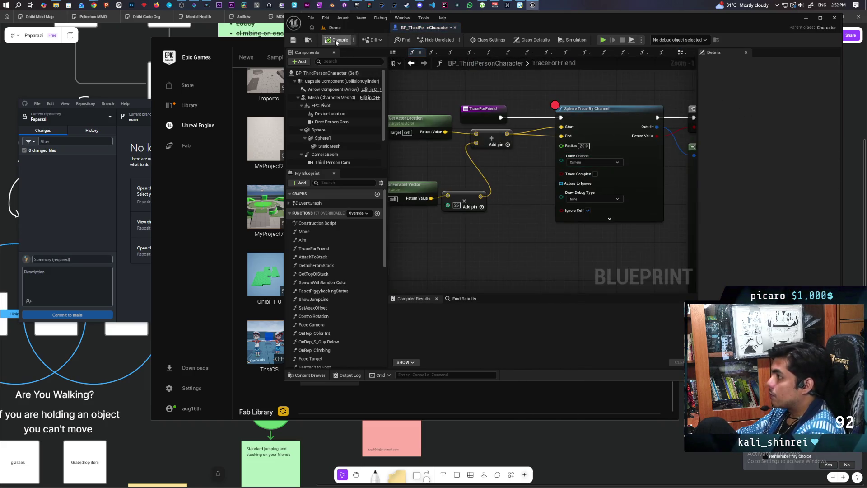
pyautogui.click(343, 28)
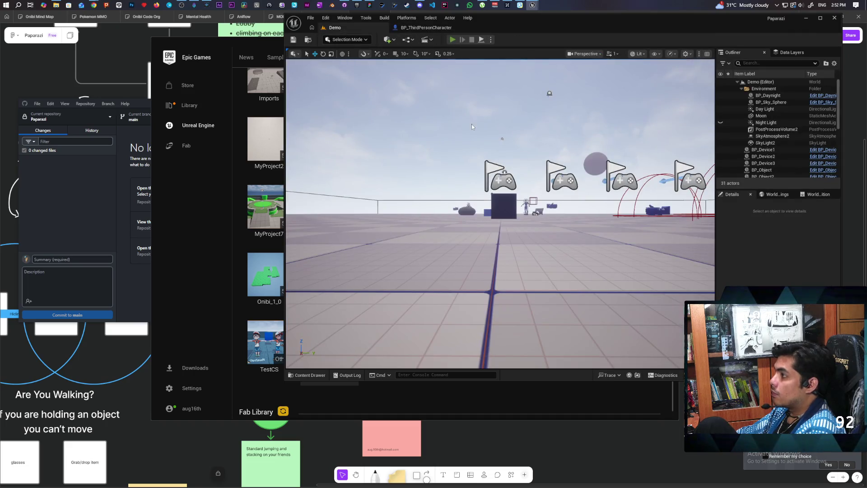
# - Start multiplayer play, walk toward the cube and coloured characters, and resume past the Sphere Trace breakpoint
pyautogui.hotkey('alt', 'p')
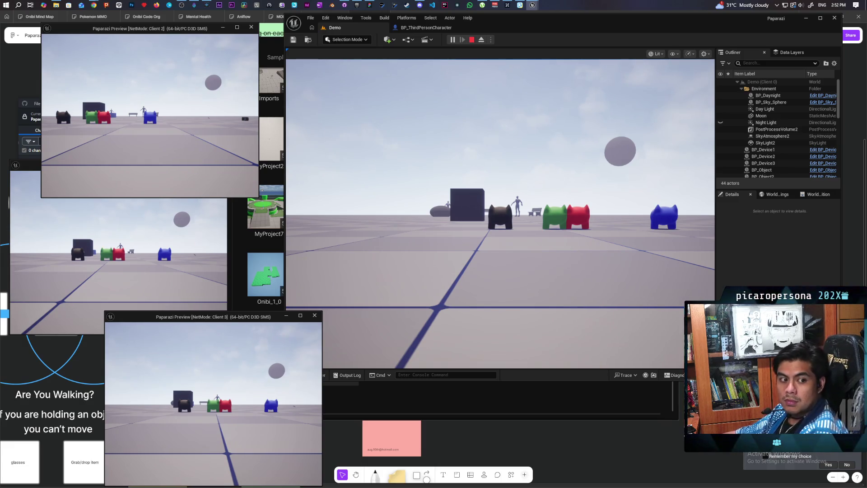
pyautogui.click(323, 325)
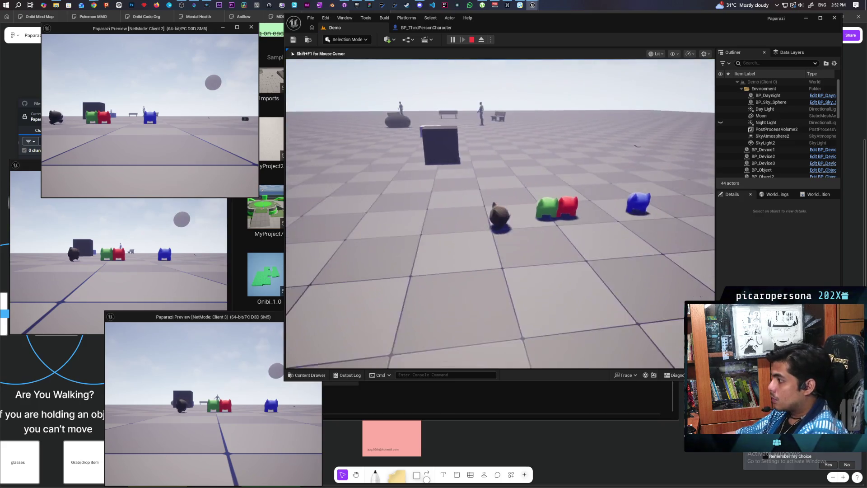
pyautogui.press('w')
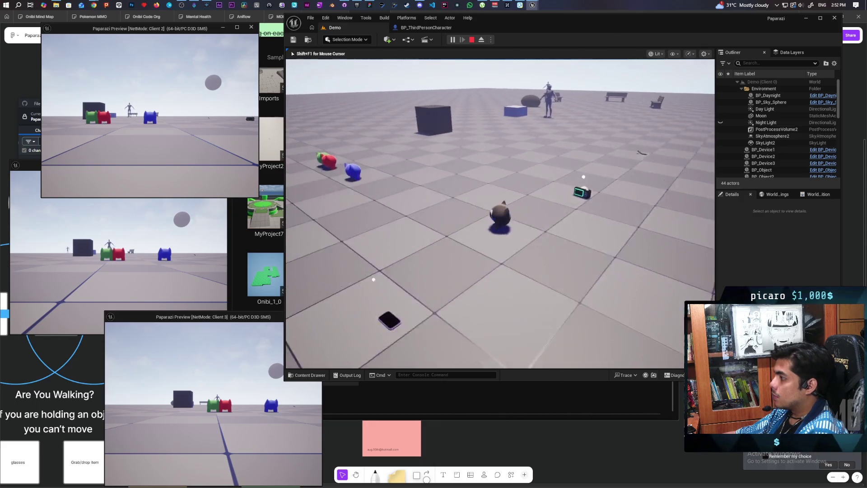
pyautogui.press('w')
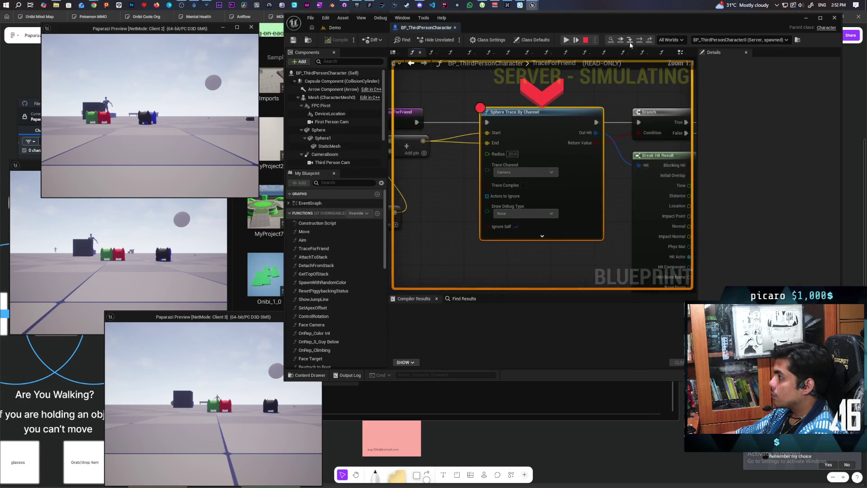
pyautogui.click(621, 40)
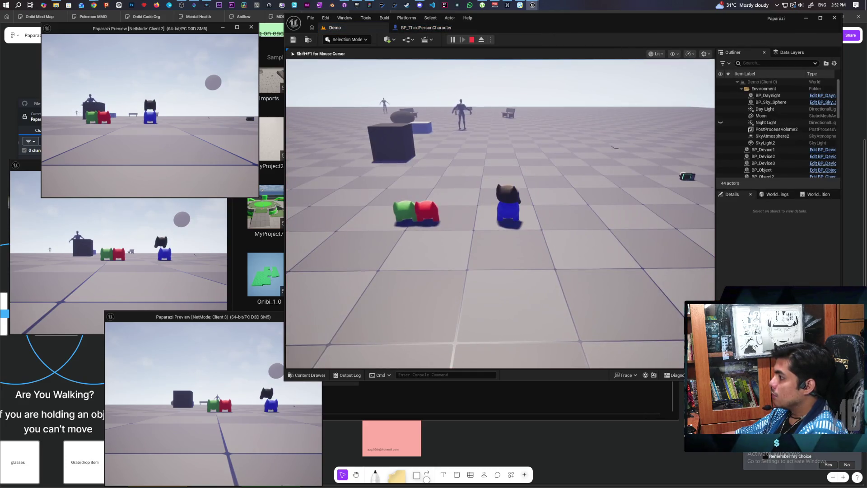
# - Walk up to the coloured blobs to hit the breakpoint and step to the Branch node
pyautogui.press('w')
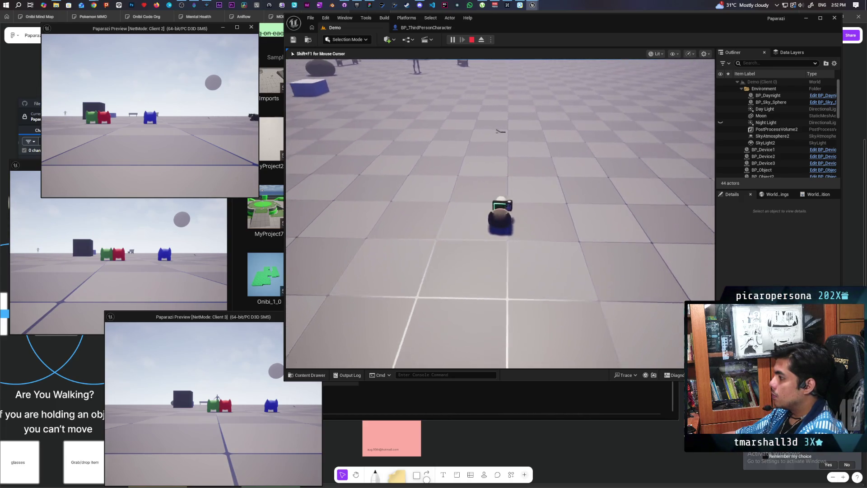
pyautogui.press('w')
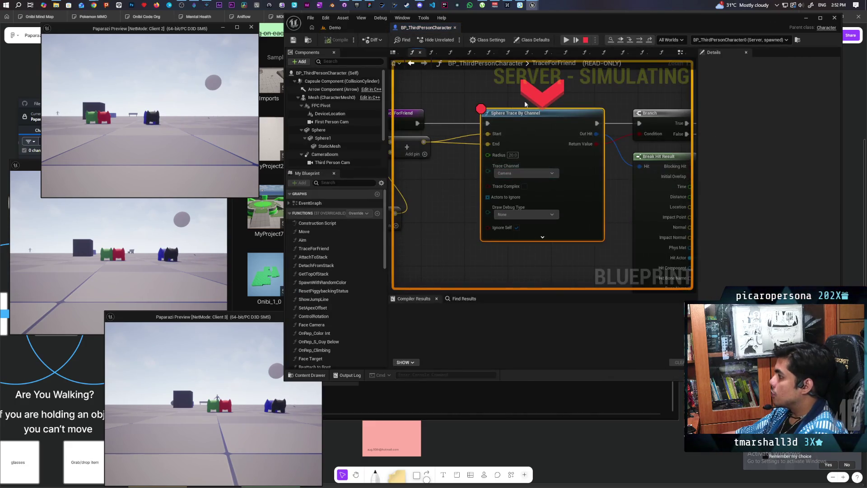
pyautogui.moveTo(601, 136)
pyautogui.press('F10')
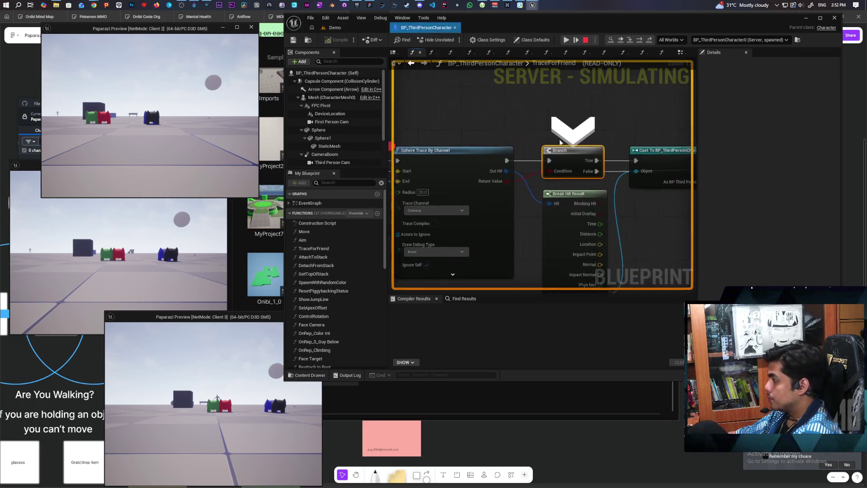
# - Step TraceForFriend through the Cast To BP_ThirdPersonCharacter node to Get Top Of Stack
pyautogui.moveTo(476, 196)
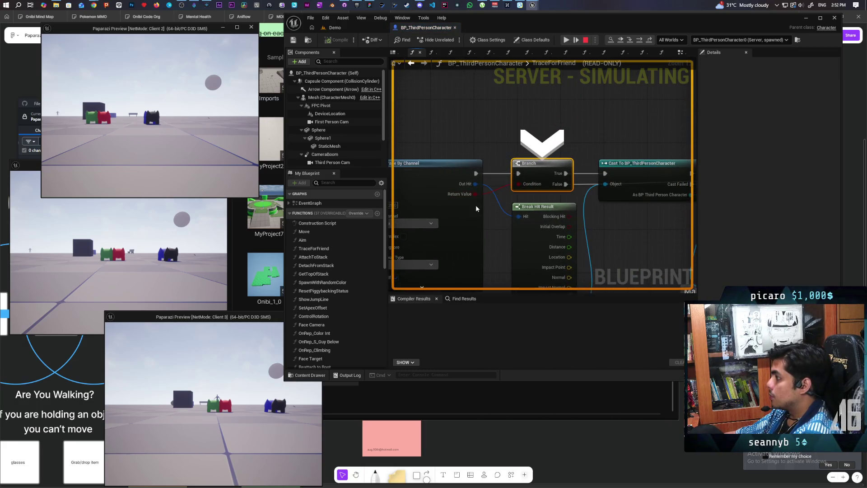
pyautogui.press('F10')
pyautogui.moveTo(499, 180)
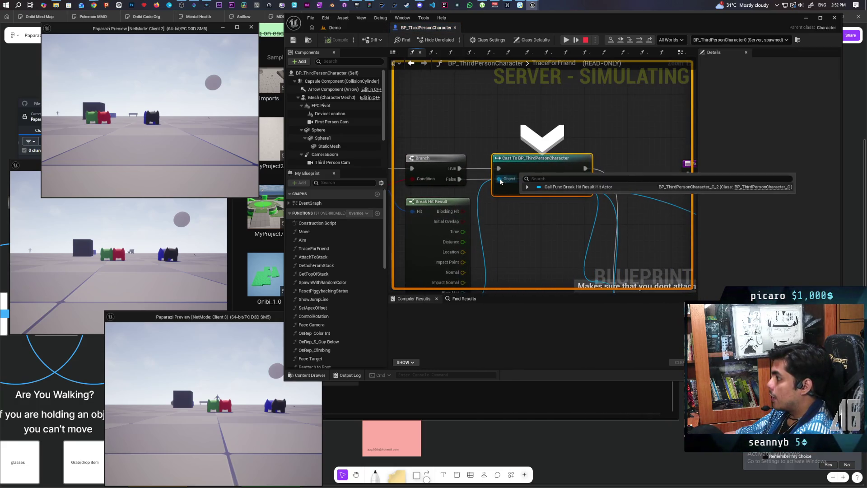
pyautogui.moveTo(535, 237)
pyautogui.mouseDown()
pyautogui.moveTo(457, 139)
pyautogui.moveTo(472, 110)
pyautogui.moveTo(484, 187)
pyautogui.moveTo(488, 181)
pyautogui.mouseUp()
pyautogui.scroll(2, 487, 174)
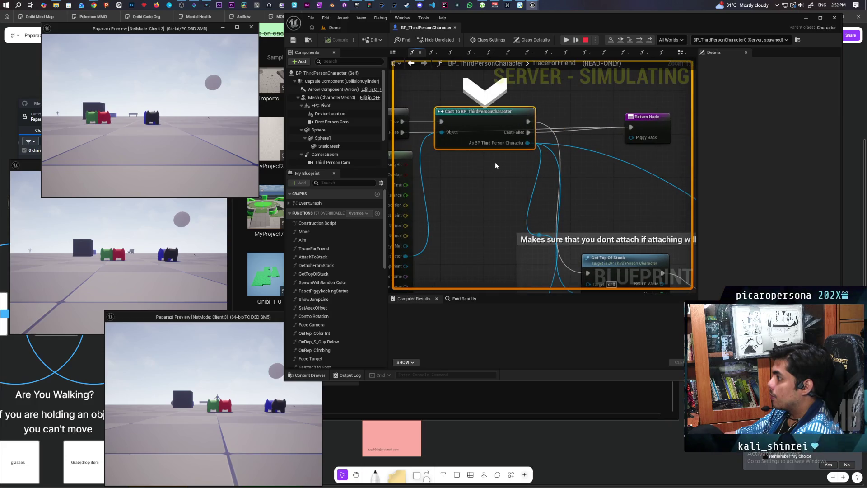
pyautogui.press('F10')
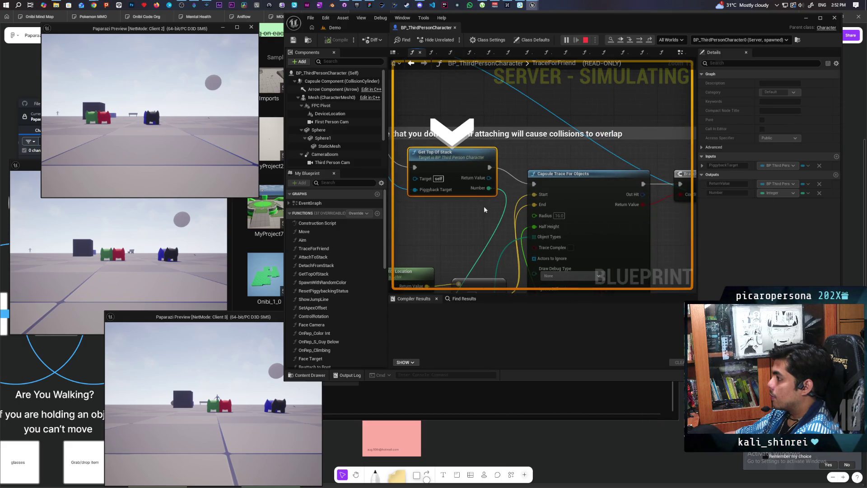
# - Step through Capsule Trace For Objects, inspecting its pin values, to the Return Node, then stop play
pyautogui.press('F10')
pyautogui.moveTo(443, 130)
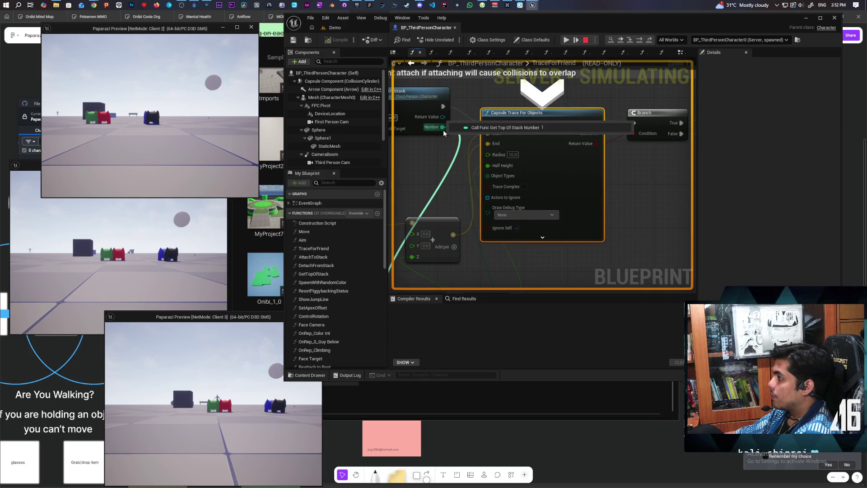
pyautogui.moveTo(456, 172)
pyautogui.mouseDown()
pyautogui.moveTo(518, 129)
pyautogui.moveTo(411, 205)
pyautogui.mouseUp()
pyautogui.moveTo(435, 189)
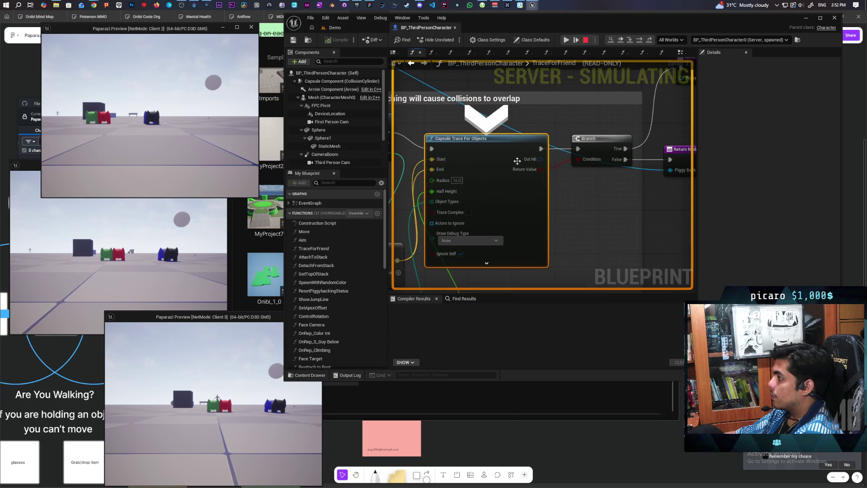
pyautogui.moveTo(537, 172)
pyautogui.moveTo(536, 173); pyautogui.dragTo(479, 197)
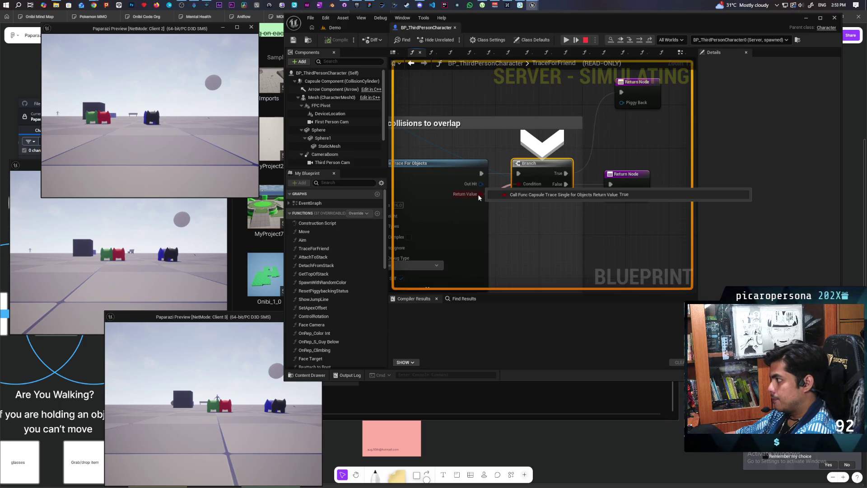
pyautogui.press('F10')
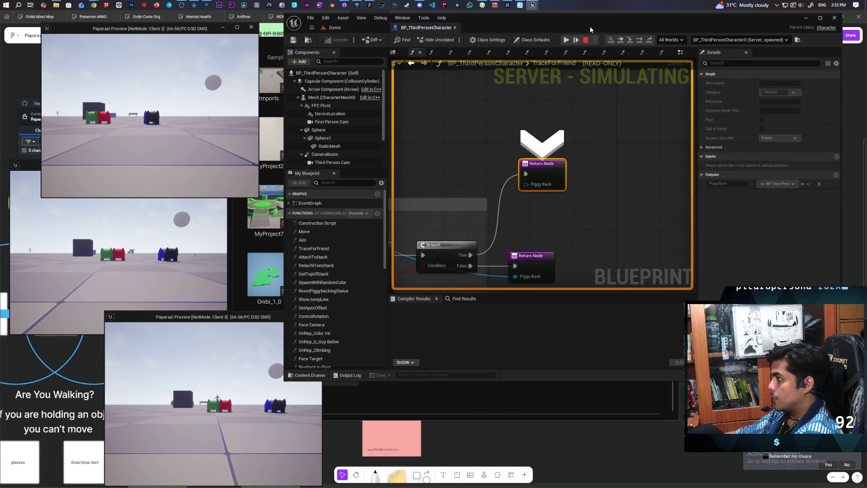
pyautogui.click(585, 40)
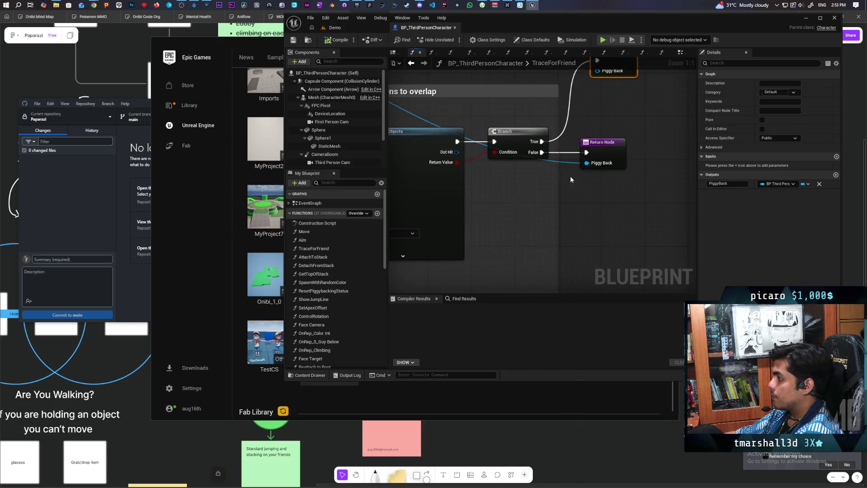
# - Add an expanded Break Hit Result node on the capsule trace's Out Hit
pyautogui.moveTo(457, 152); pyautogui.dragTo(489, 195)
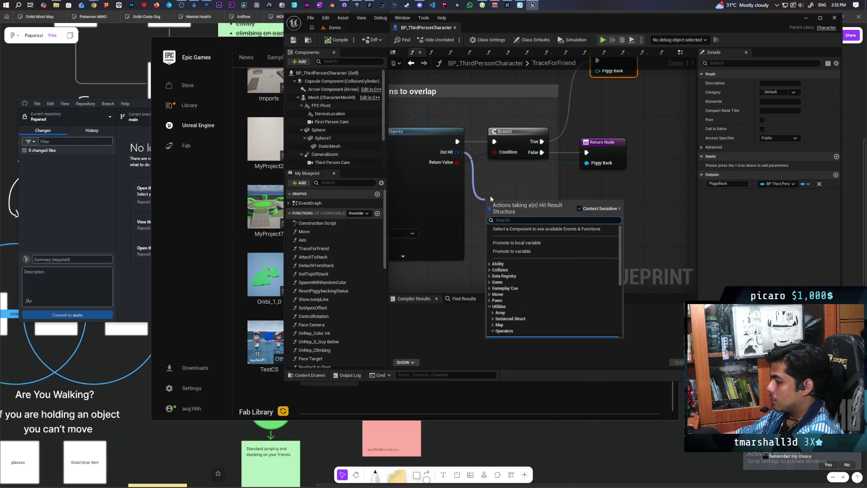
pyautogui.write('br')
pyautogui.press('Return')
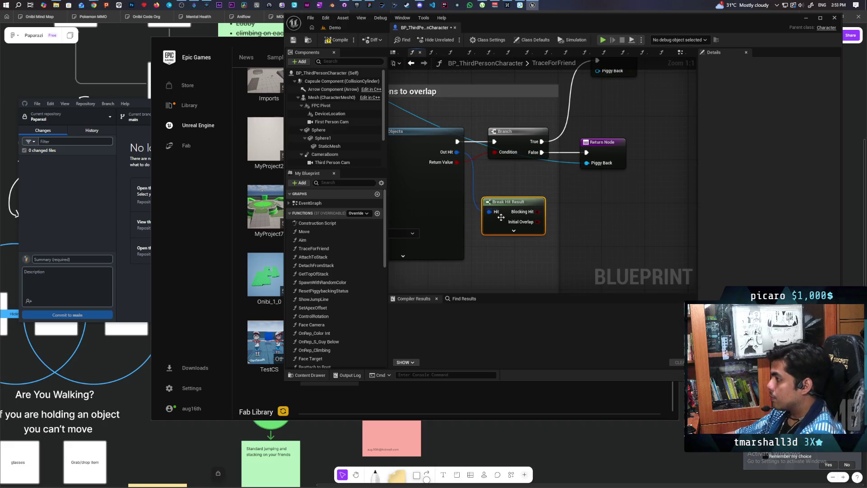
pyautogui.click(513, 230)
# - Print the Hit Component name via Print String before a Return Node, then compile
pyautogui.moveTo(517, 180); pyautogui.dragTo(502, 188)
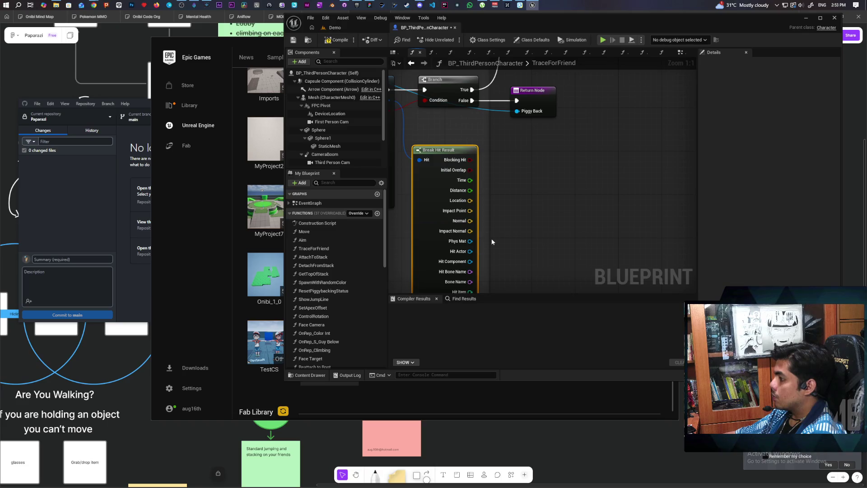
pyautogui.hotkey('ctrl', 'v')
pyautogui.moveTo(470, 261)
pyautogui.mouseDown()
pyautogui.moveTo(508, 247)
pyautogui.moveTo(523, 224)
pyautogui.moveTo(567, 58)
pyautogui.mouseUp()
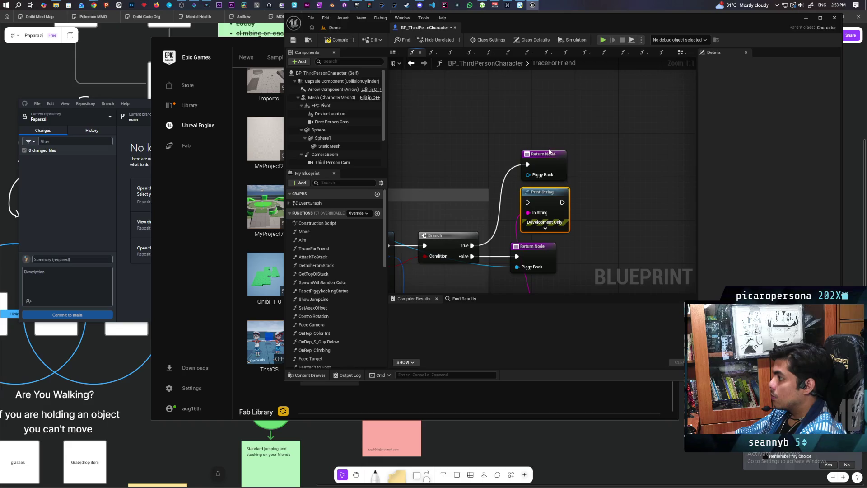
pyautogui.hotkey('ctrl', 'v')
pyautogui.moveTo(530, 197)
pyautogui.mouseDown()
pyautogui.moveTo(508, 181)
pyautogui.moveTo(570, 170)
pyautogui.moveTo(526, 161)
pyautogui.mouseUp()
pyautogui.click(339, 42)
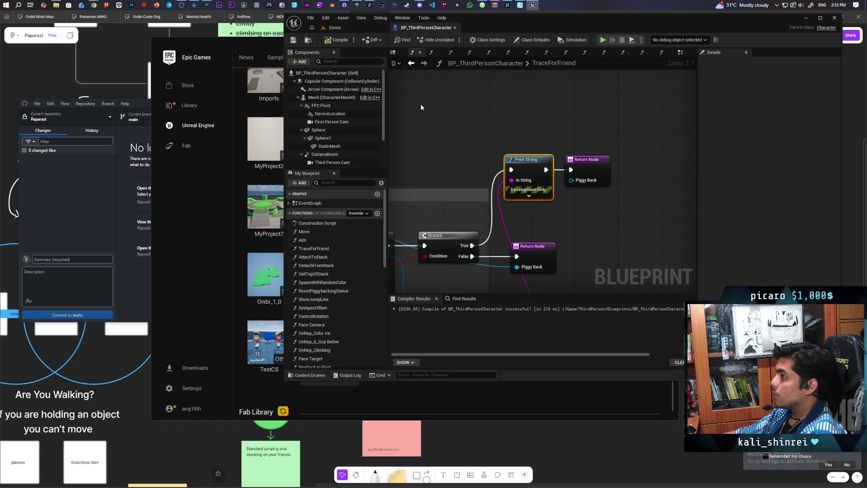
# - Toggle the Sphere Trace By Channel breakpoint with F9 and return to the Demo level
pyautogui.press('Home')
pyautogui.scroll(3, 485, 159)
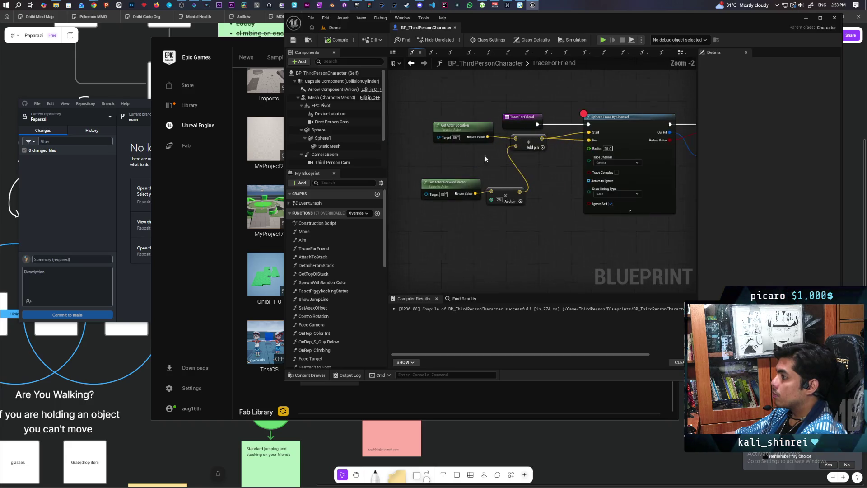
pyautogui.click(609, 127)
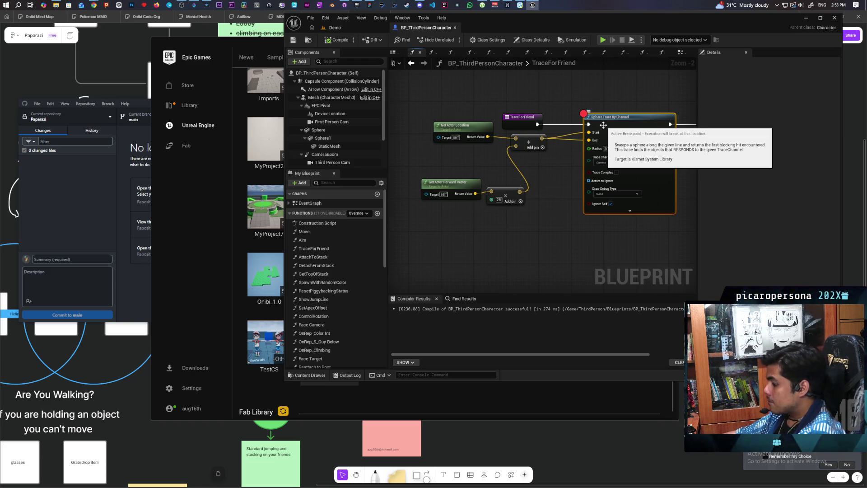
pyautogui.press('F9')
pyautogui.click(377, 28)
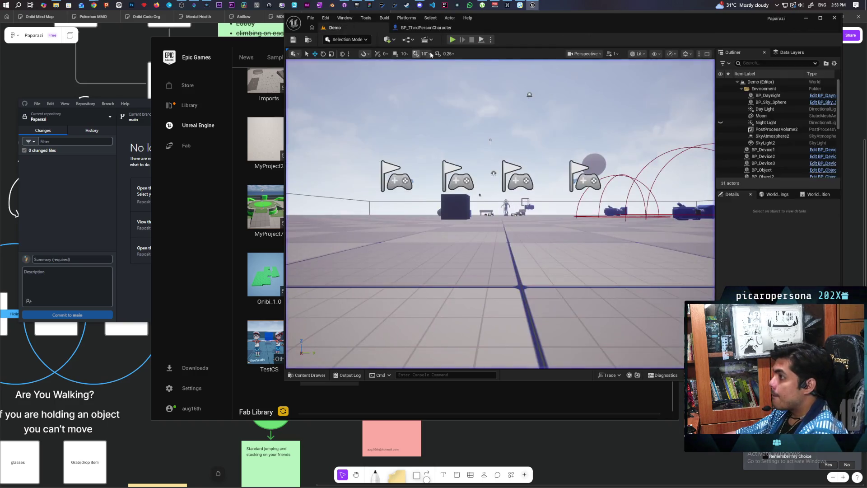
pyautogui.hotkey('alt', 'p')
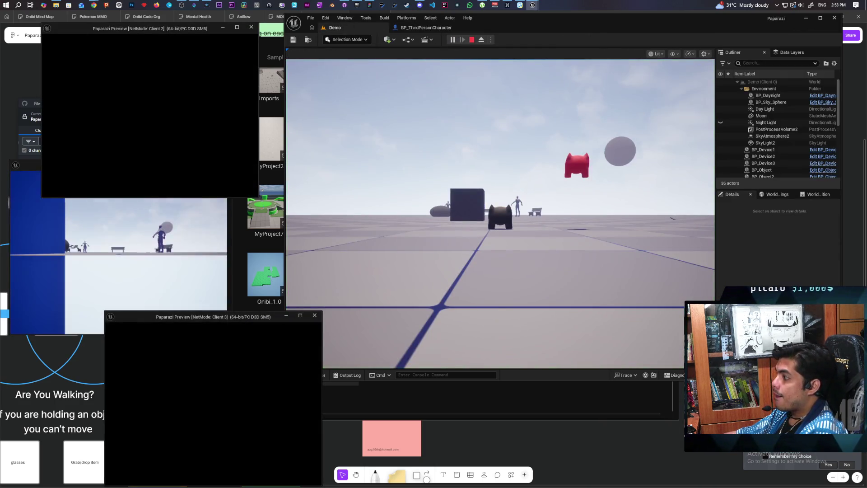
pyautogui.click(479, 235)
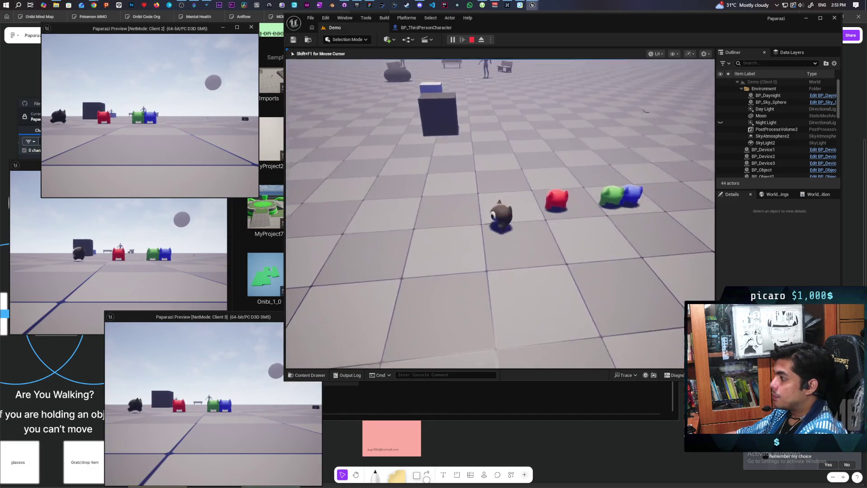
pyautogui.press('w')
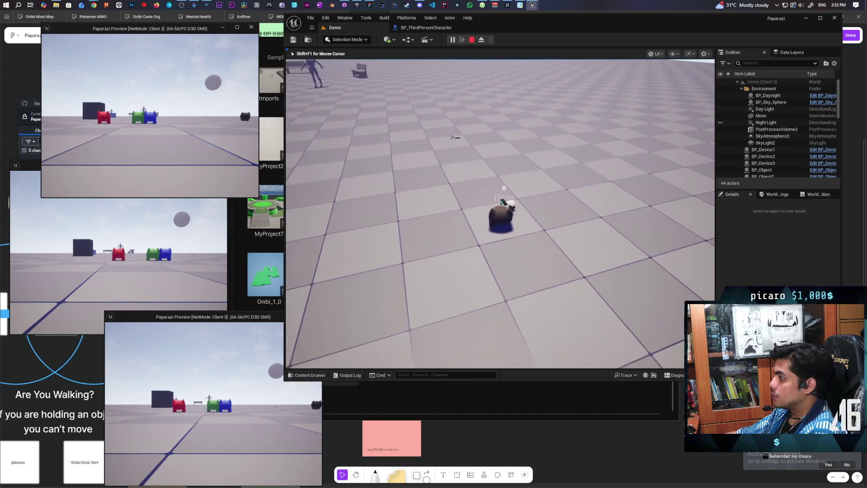
pyautogui.press('w')
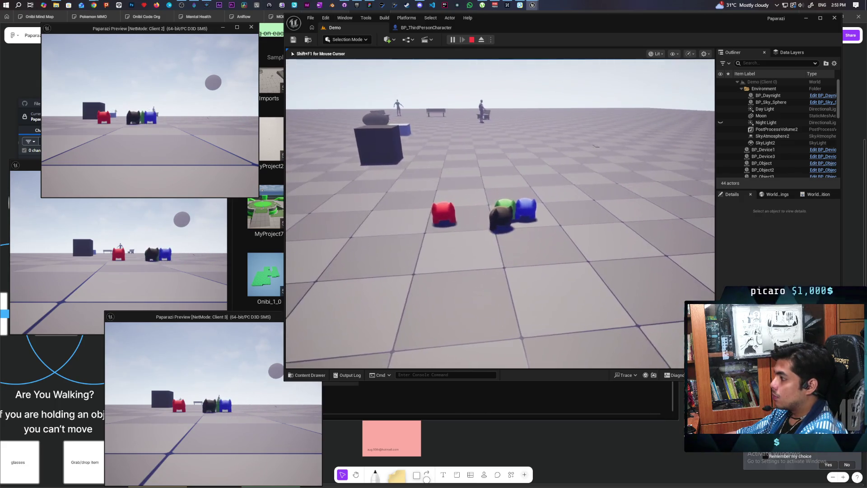
pyautogui.press('e')
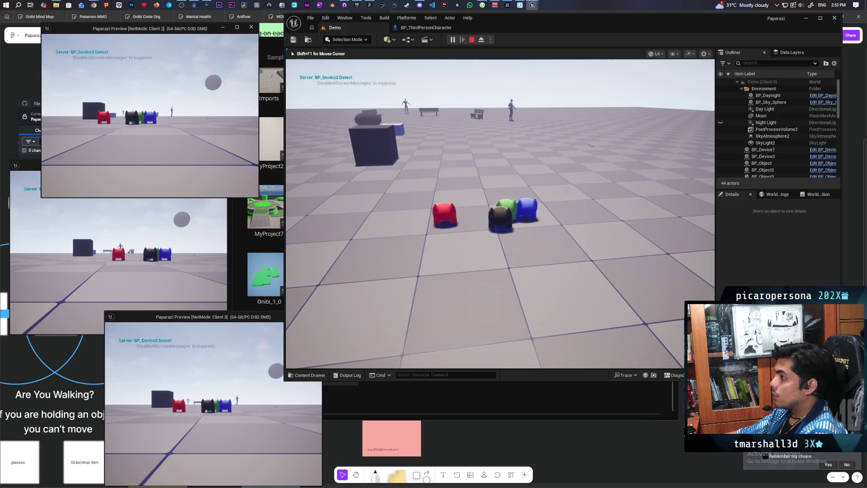
pyautogui.press('a')
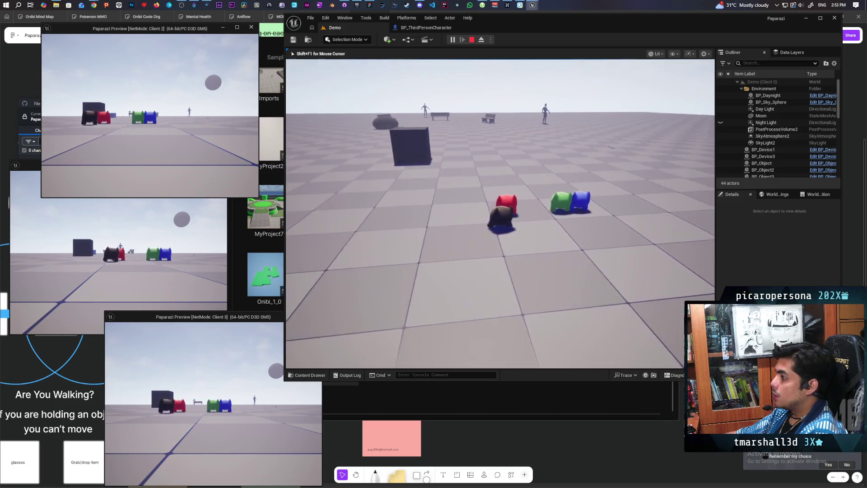
pyautogui.press('e')
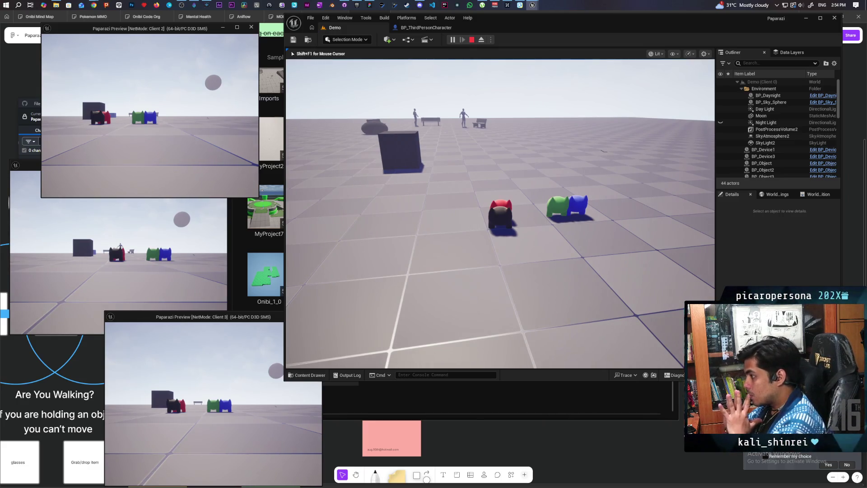
pyautogui.press('Escape')
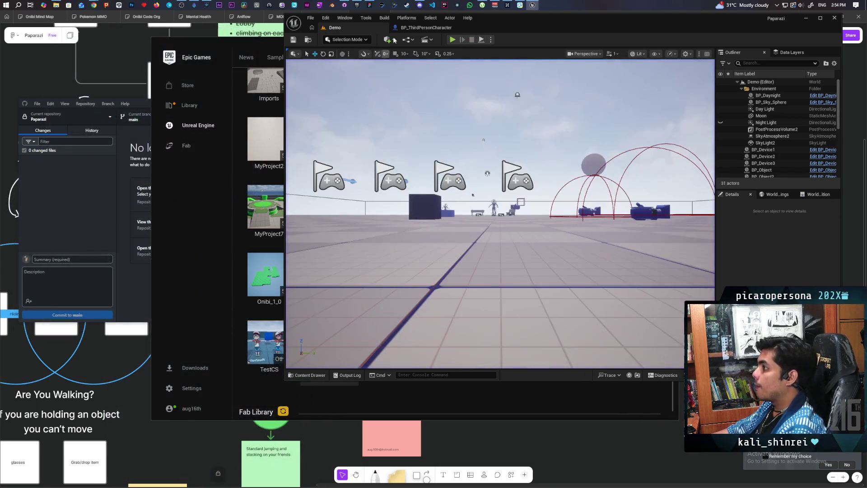
# - Inspect the capsule trace's Make Array of object types in BP_ThirdPersonCharacter
pyautogui.click(410, 28)
pyautogui.moveTo(565, 191)
pyautogui.mouseDown()
pyautogui.moveTo(485, 193)
pyautogui.moveTo(521, 221)
pyautogui.moveTo(523, 206)
pyautogui.moveTo(529, 209)
pyautogui.mouseUp()
pyautogui.scroll(1, 519, 210)
pyautogui.click(469, 222)
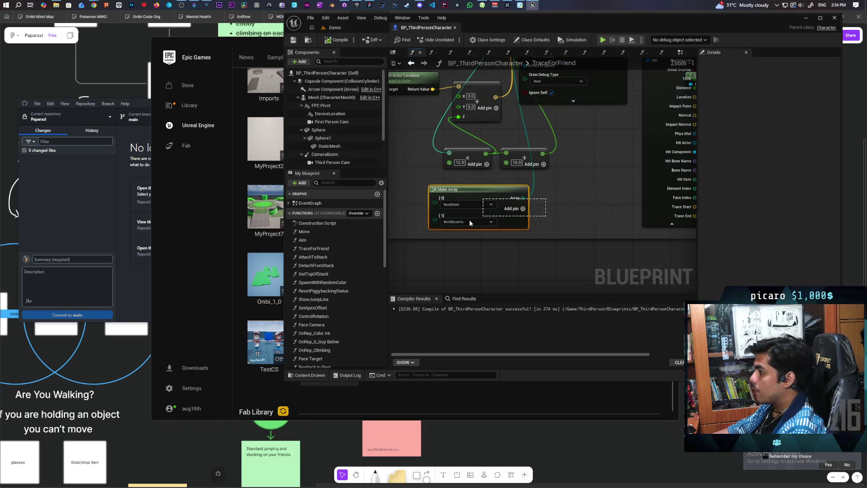
# - In the Demo level, select the BP_Object cube and open its BP_ObjectBase blueprint
pyautogui.click(361, 29)
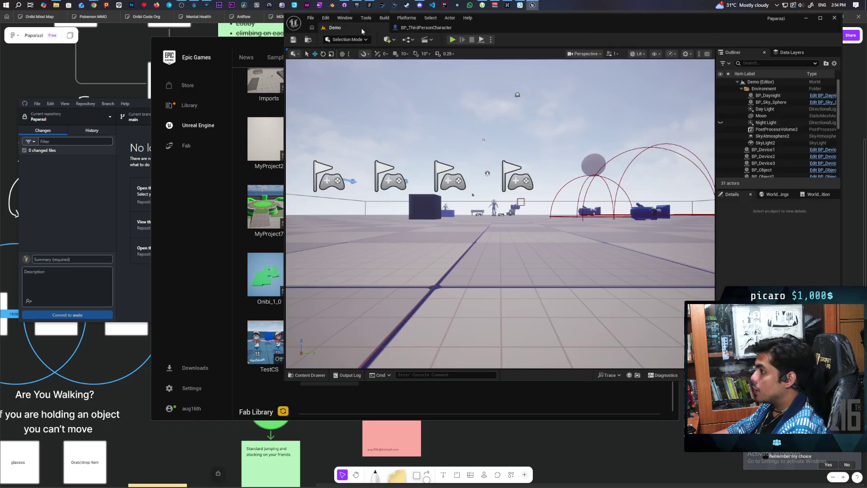
pyautogui.moveTo(591, 190); pyautogui.dragTo(524, 222)
pyautogui.click(556, 221)
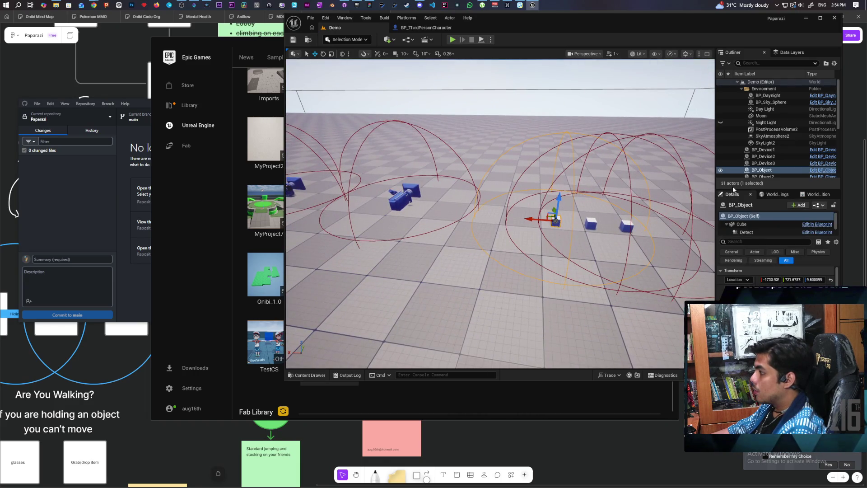
pyautogui.click(823, 170)
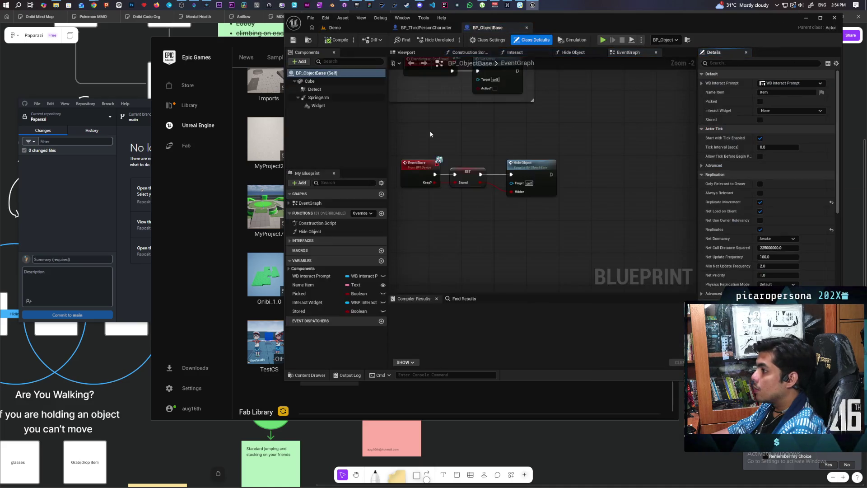
# - Filter the Detect component's details for collision, then return to BP_ThirdPersonCharacter's TraceForFriend graph
pyautogui.click(315, 88)
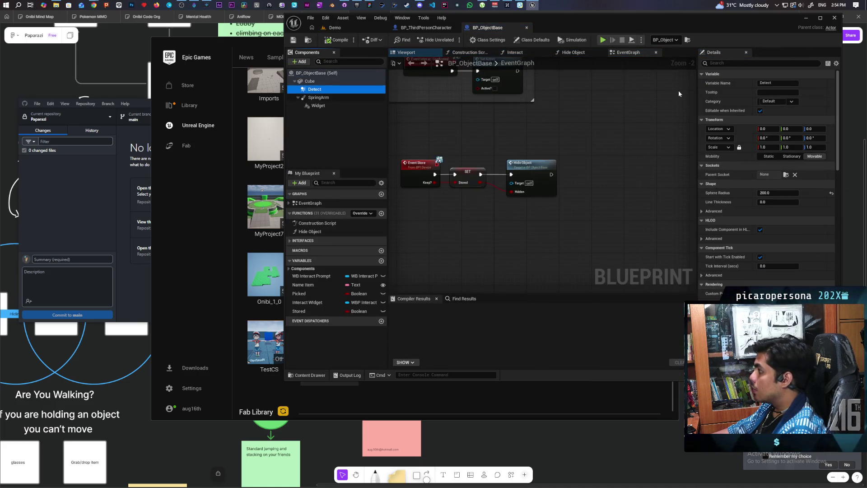
pyautogui.click(724, 64)
pyautogui.write('co')
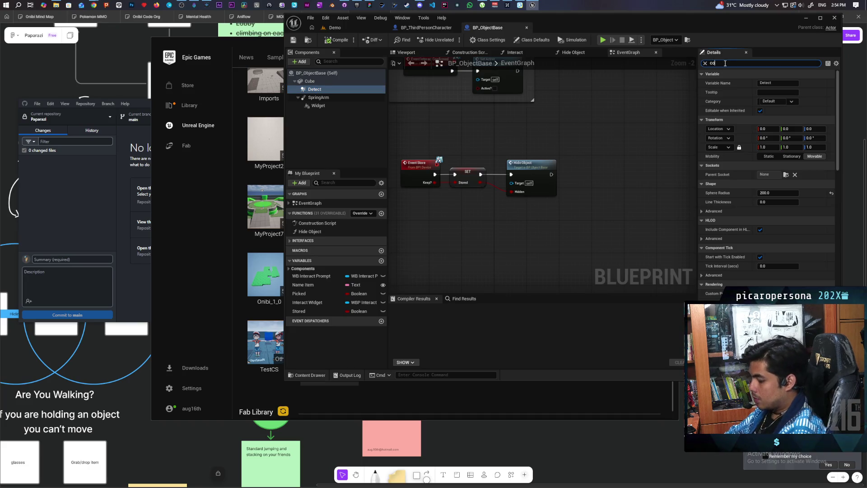
pyautogui.write('llisi')
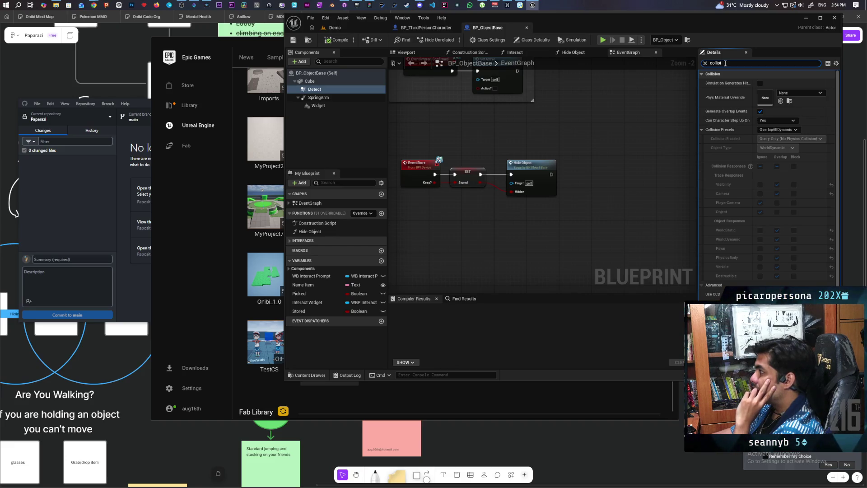
pyautogui.click(431, 28)
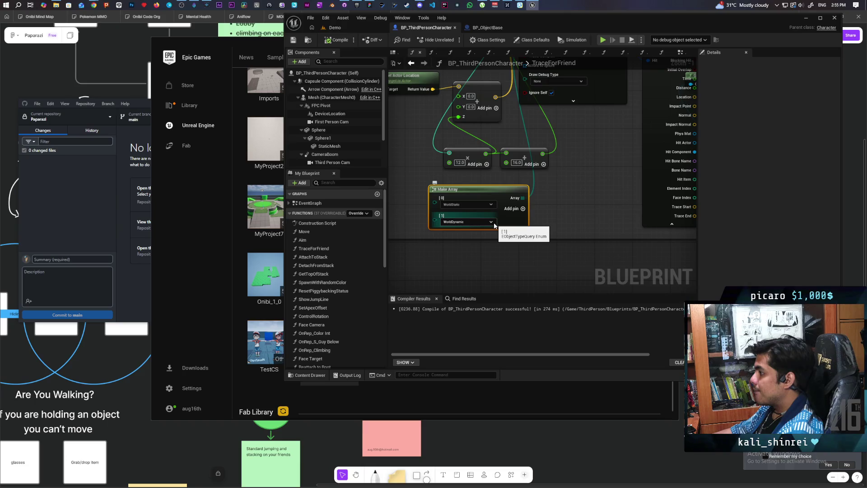
# - Remove the WorldDynamic element from the object-type array, leaving WorldStatic, and return to Demo
pyautogui.rightClick(439, 223)
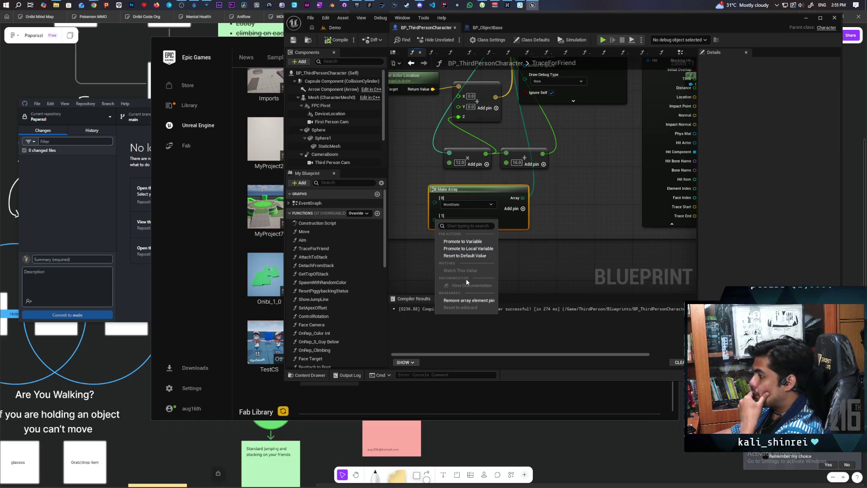
pyautogui.click(468, 300)
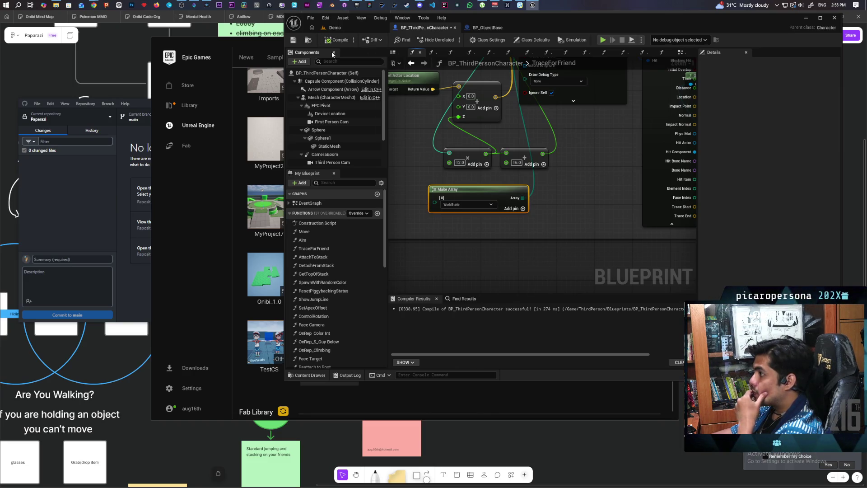
pyautogui.click(336, 28)
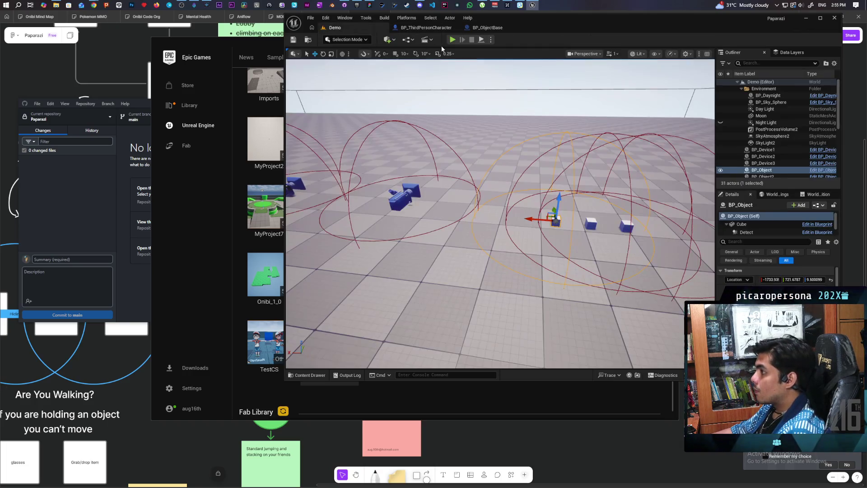
# - Start a multiplayer play test and walk the player over to the red object
pyautogui.hotkey('alt', 'p')
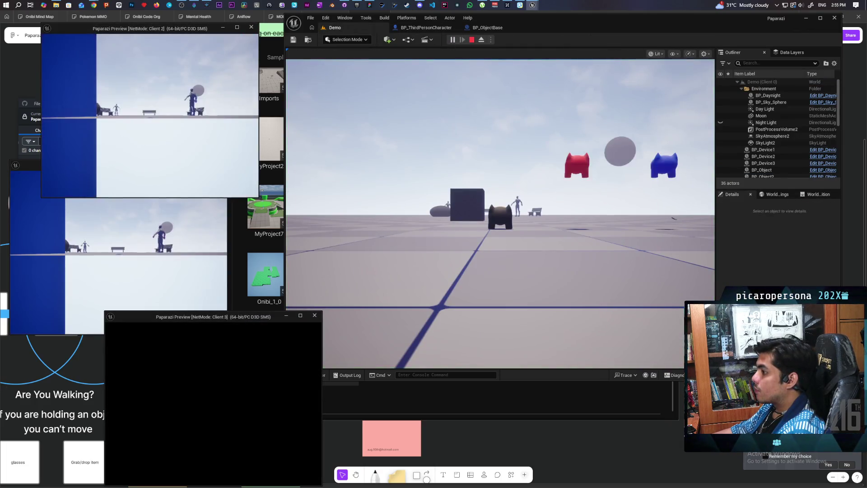
pyautogui.click(500, 213)
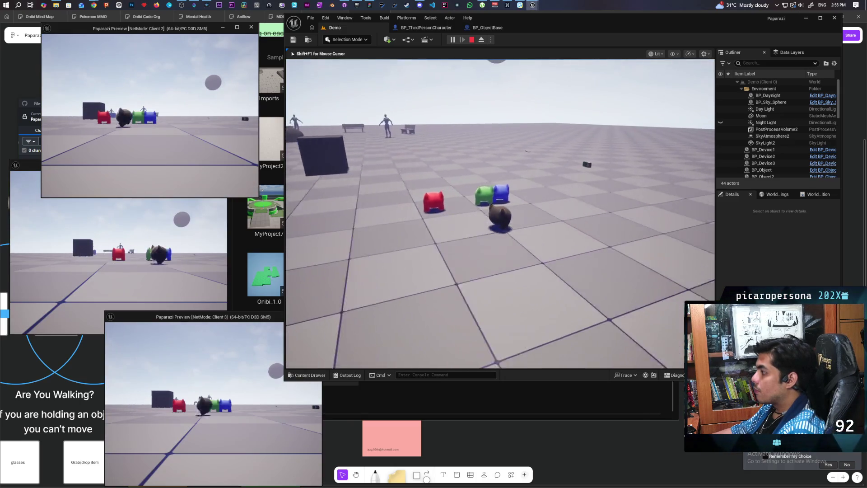
pyautogui.press('d')
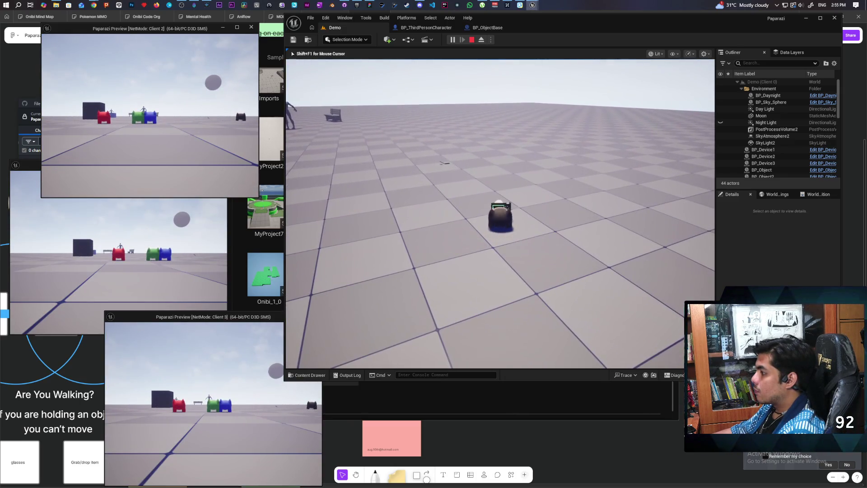
pyautogui.press('a')
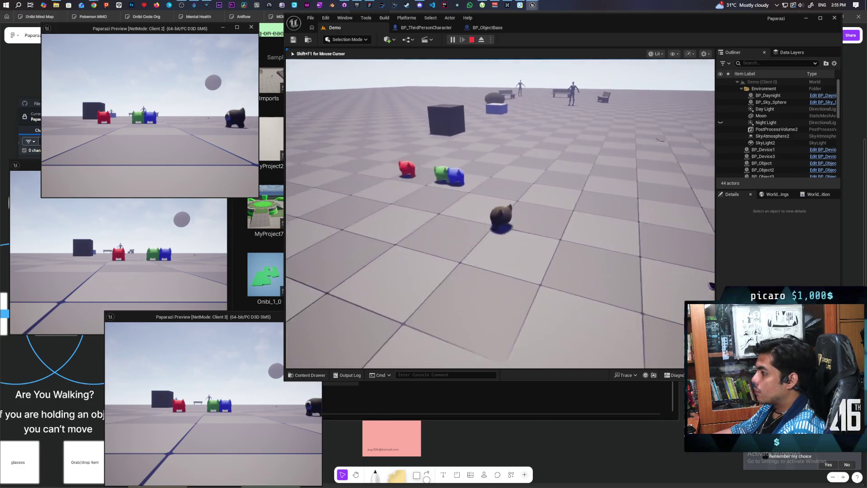
pyautogui.press('a')
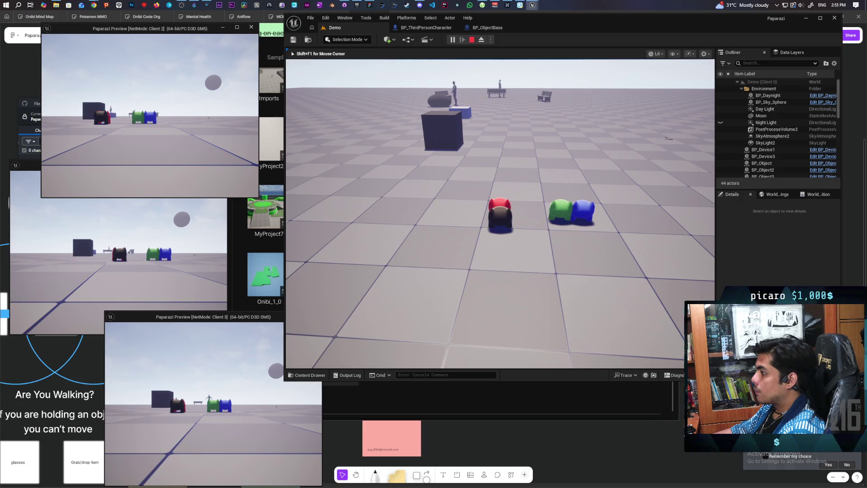
# - Pick up the red object, equip the camera device and aim through its viewfinder
pyautogui.press('e')
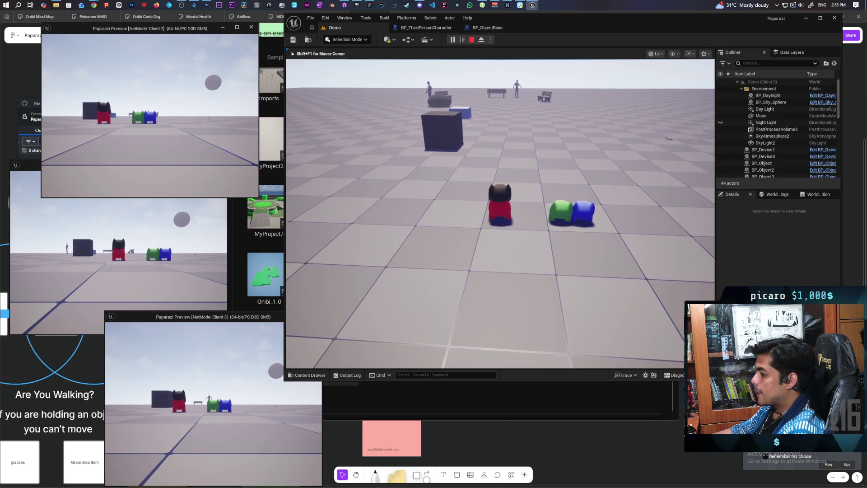
pyautogui.press('1')
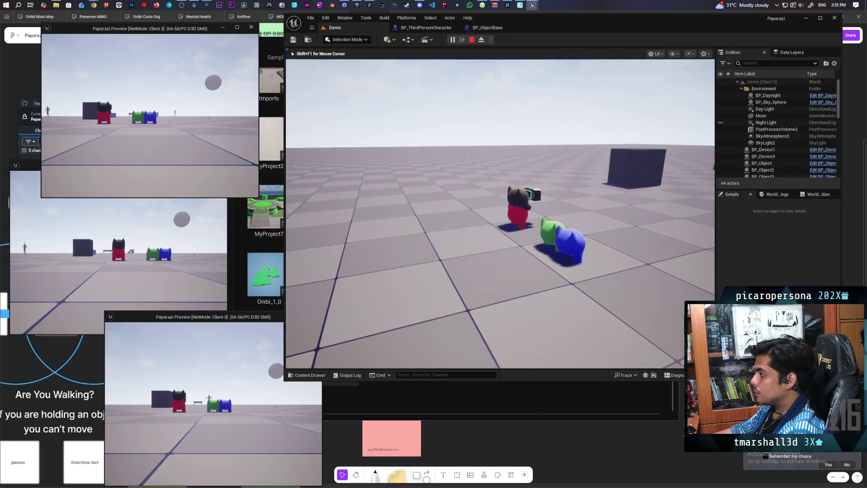
pyautogui.rightClick(500, 213)
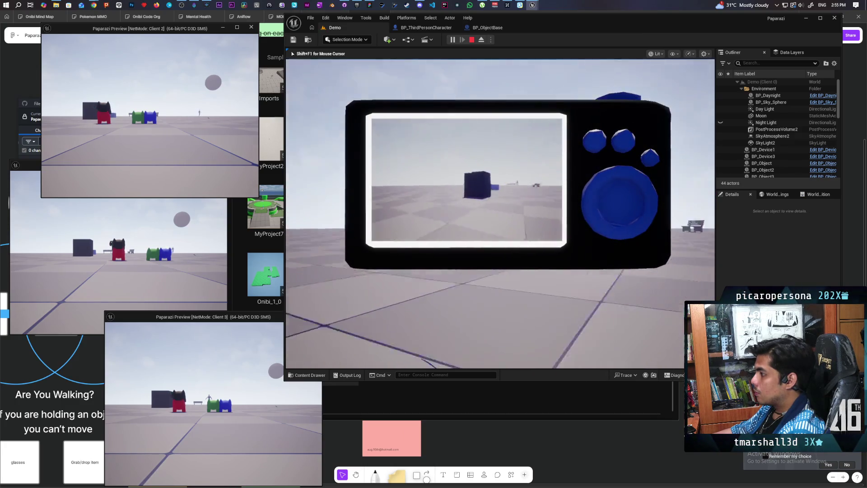
# - Snap several photos from different aim points, then put the camera device away
pyautogui.click(479, 192)
pyautogui.click(480, 193)
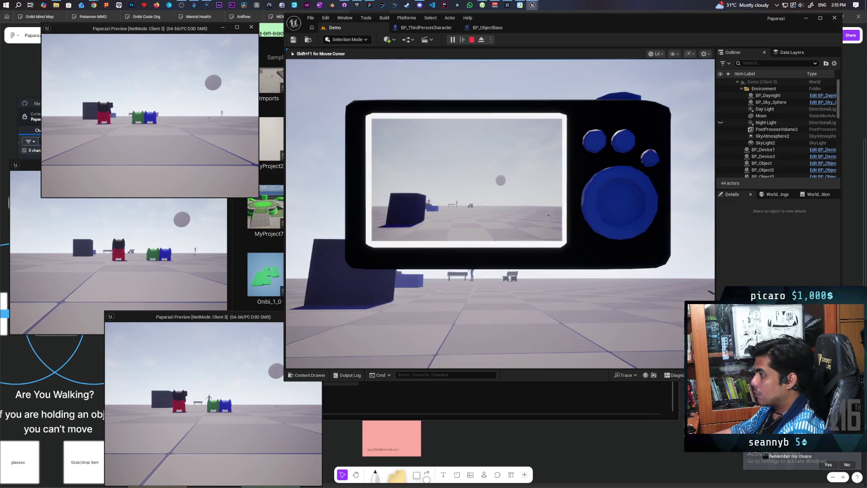
pyautogui.click(612, 206)
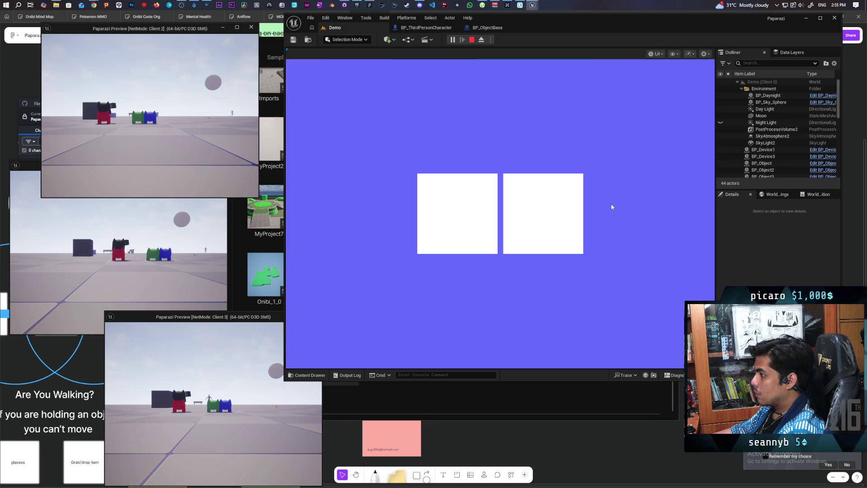
pyautogui.click(612, 207)
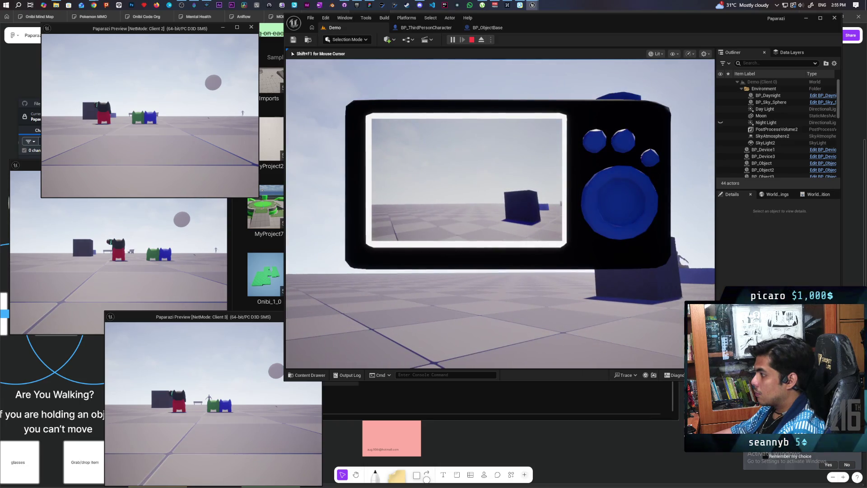
pyautogui.click(311, 192)
pyautogui.click(311, 192)
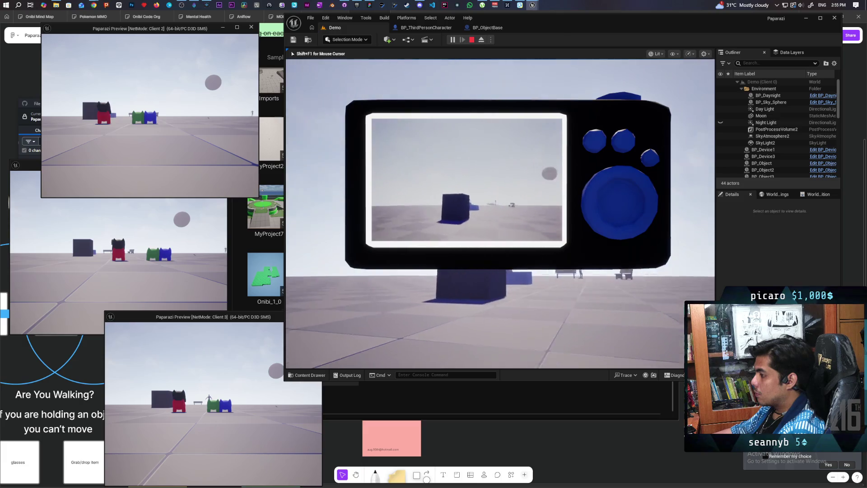
pyautogui.press('e')
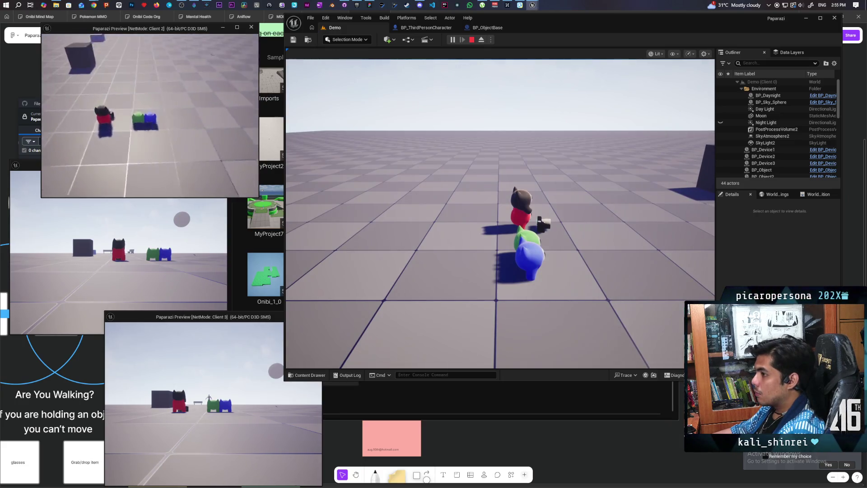
# - Move the second client's blue cat around beside the red cat
pyautogui.press('w')
pyautogui.press('a')
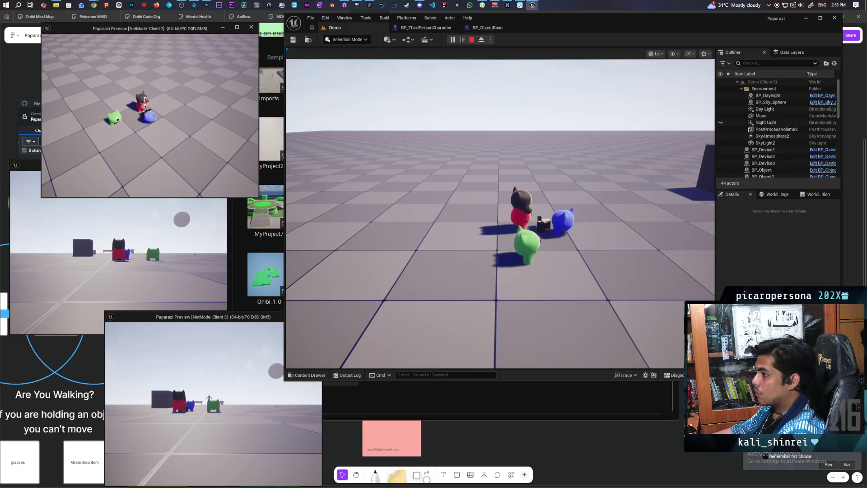
pyautogui.press('d')
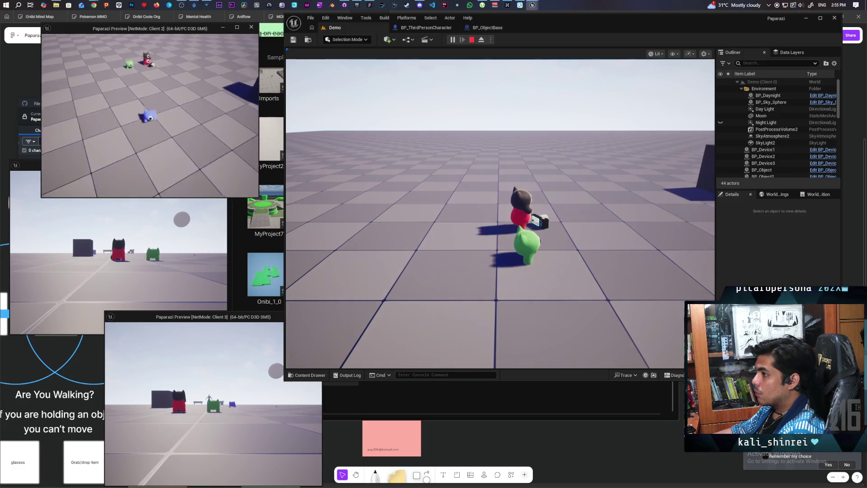
pyautogui.press('w')
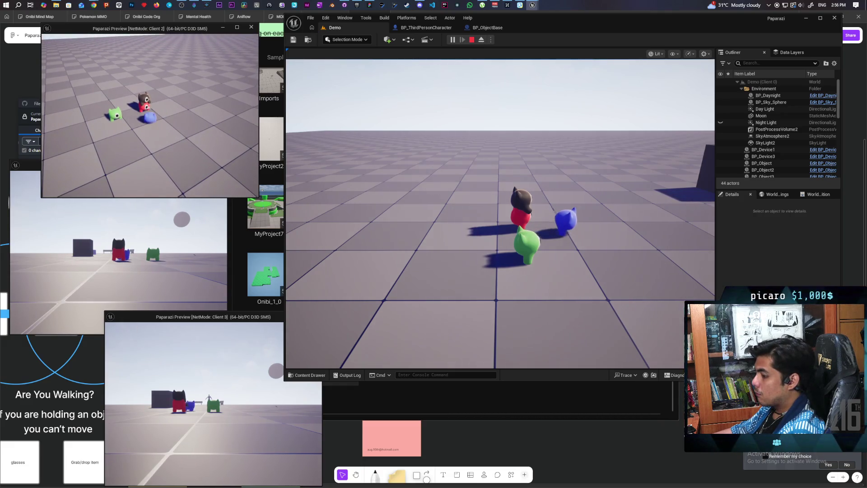
pyautogui.press('s')
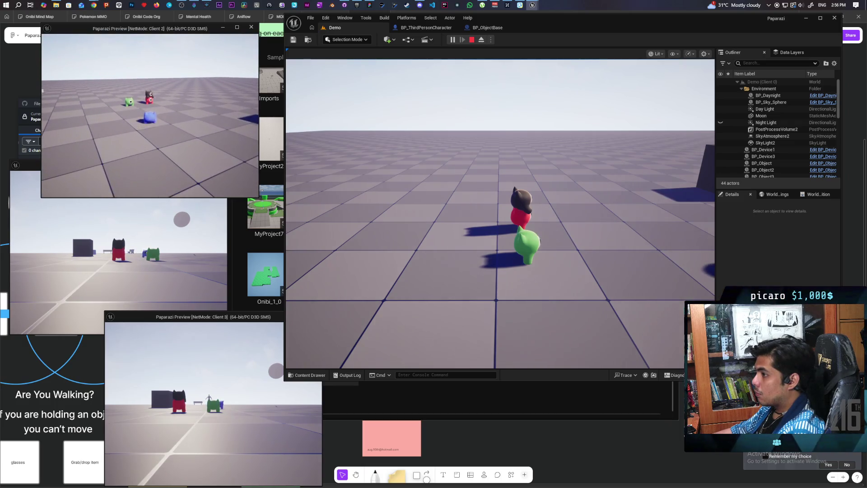
# - Raise the second client's camera, take a photo, then stop the play test
pyautogui.press('e')
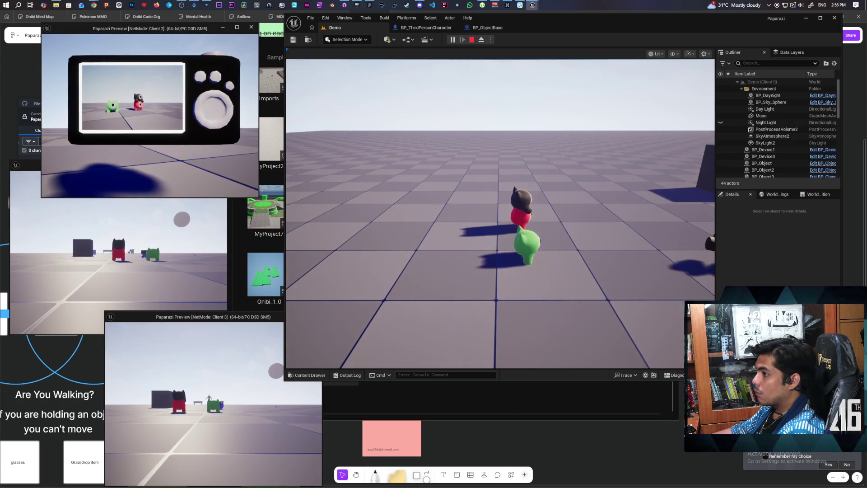
pyautogui.click(43, 118)
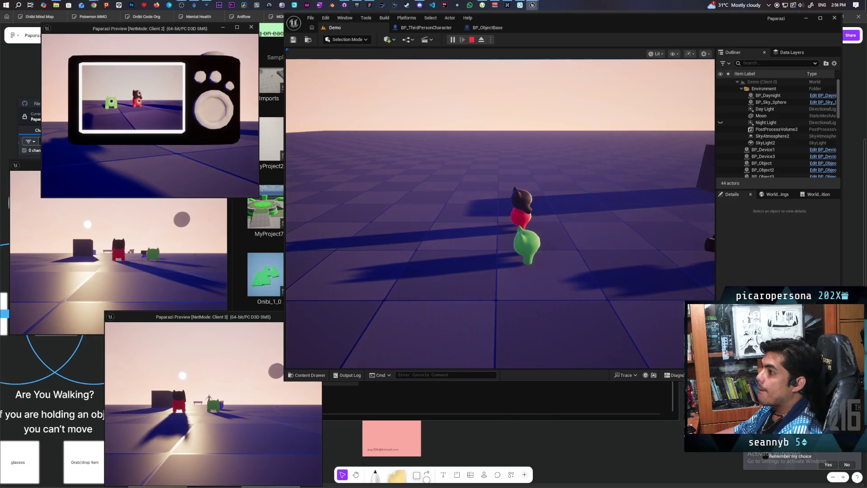
pyautogui.press('Escape')
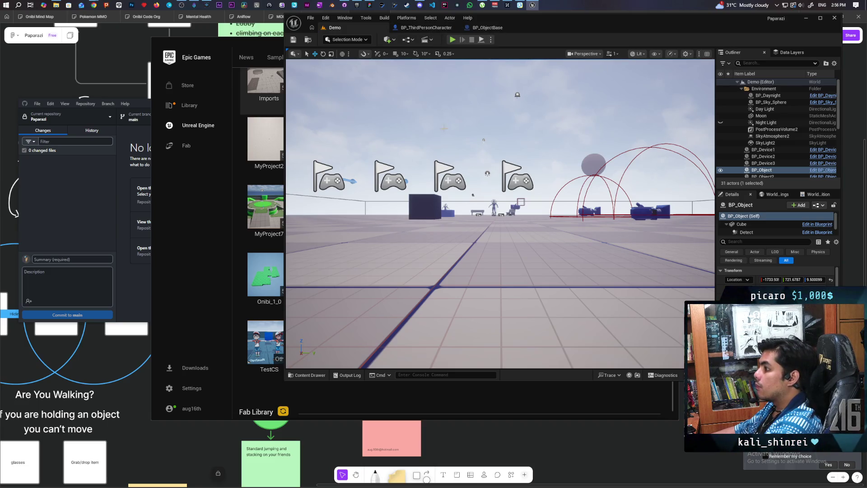
# - Select the BP_Device3 actor in the level and open the BP_Device blueprint
pyautogui.press('f')
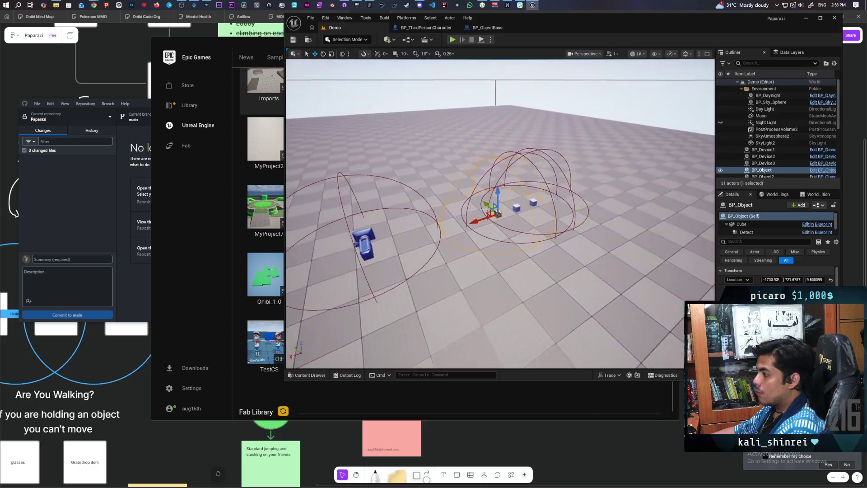
pyautogui.moveTo(478, 261); pyautogui.dragTo(477, 261)
pyautogui.click(821, 164)
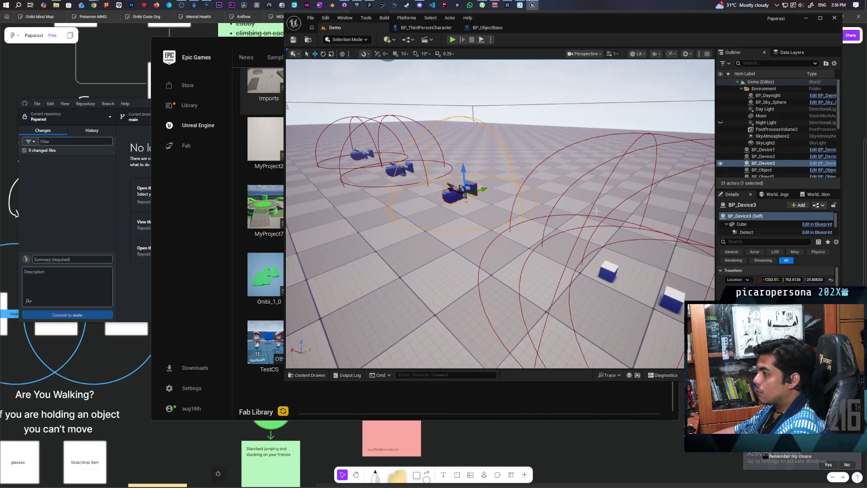
pyautogui.click(821, 164)
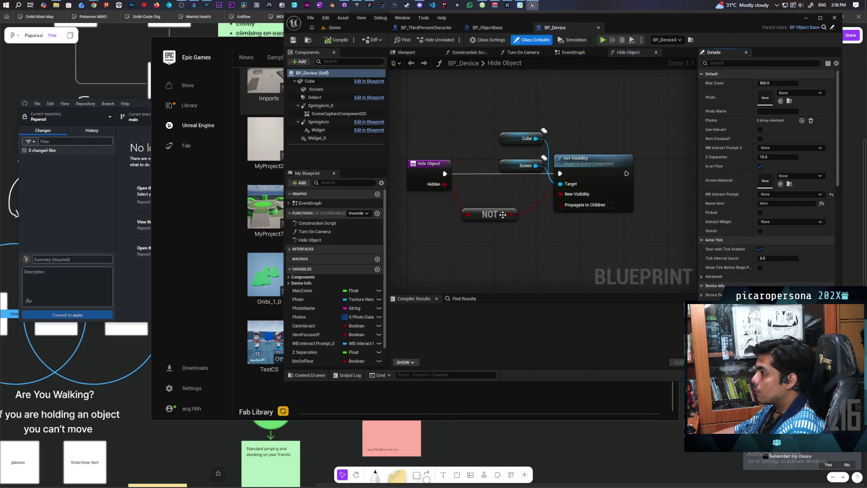
# - Review BP_Device's Create Render Target nodes and Parent: BeginPlay node in its EventGraph
pyautogui.click(566, 53)
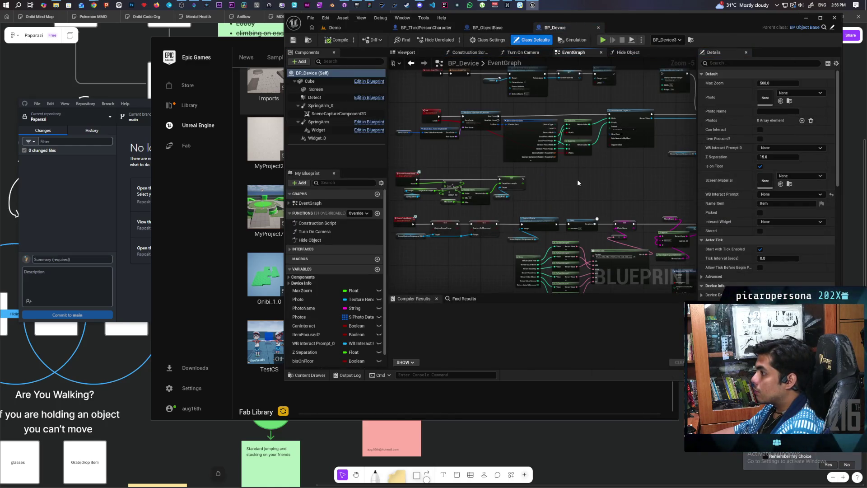
pyautogui.moveTo(586, 176)
pyautogui.mouseDown()
pyautogui.moveTo(542, 207)
pyautogui.moveTo(540, 185)
pyautogui.moveTo(614, 168)
pyautogui.moveTo(572, 163)
pyautogui.moveTo(528, 244)
pyautogui.moveTo(541, 207)
pyautogui.mouseUp()
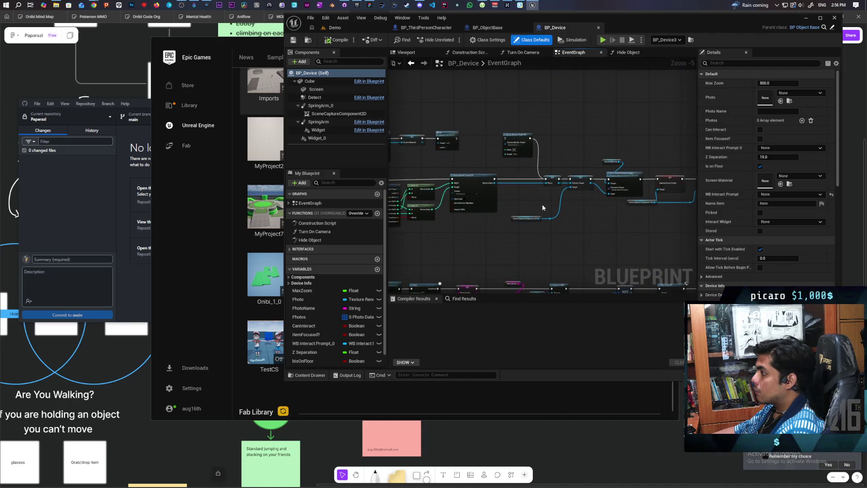
pyautogui.scroll(3, 542, 207)
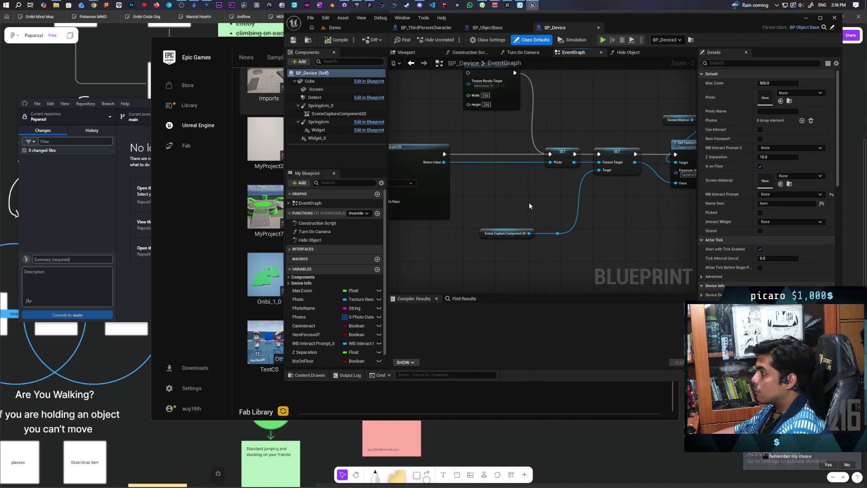
pyautogui.scroll(-2, 529, 202)
pyautogui.moveTo(517, 188)
pyautogui.mouseDown()
pyautogui.moveTo(615, 221)
pyautogui.moveTo(627, 233)
pyautogui.mouseUp()
pyautogui.moveTo(473, 199)
pyautogui.mouseDown()
pyautogui.moveTo(500, 209)
pyautogui.moveTo(460, 250)
pyautogui.mouseUp()
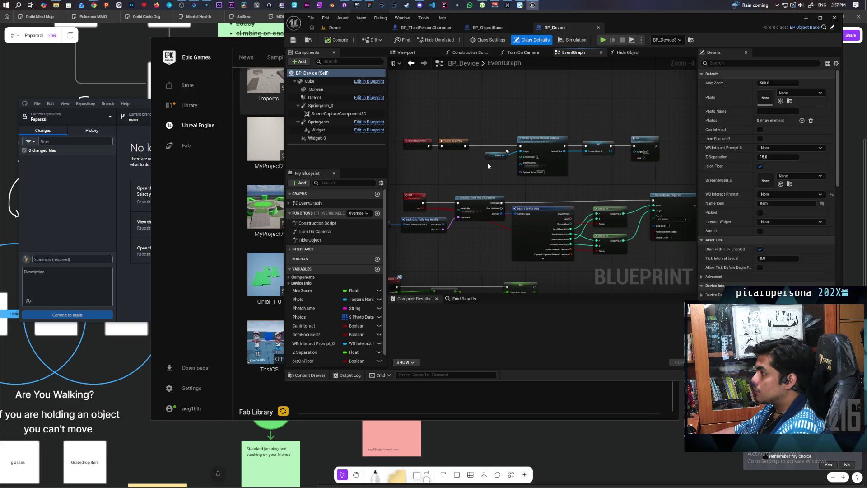
pyautogui.scroll(1, 461, 167)
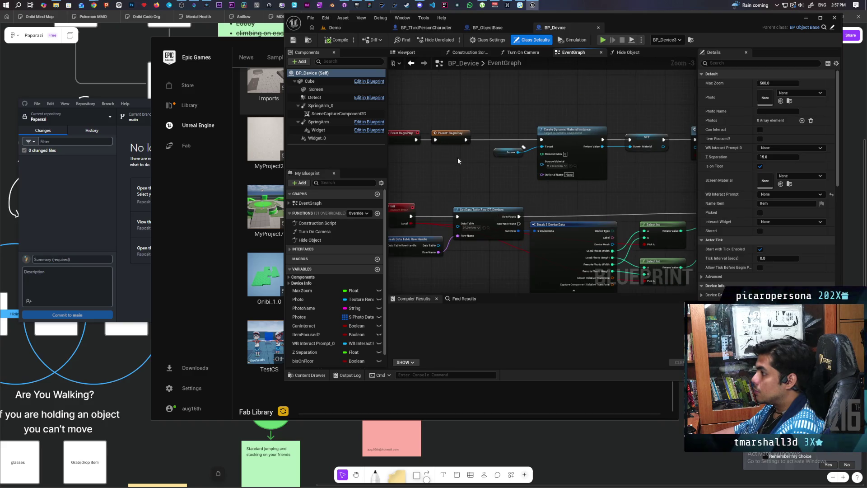
pyautogui.click(448, 140)
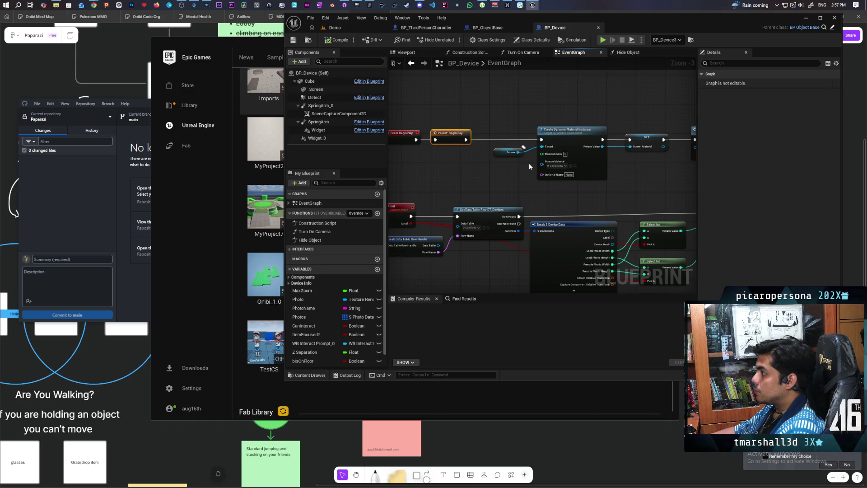
pyautogui.click(488, 28)
pyautogui.scroll(3, 509, 269)
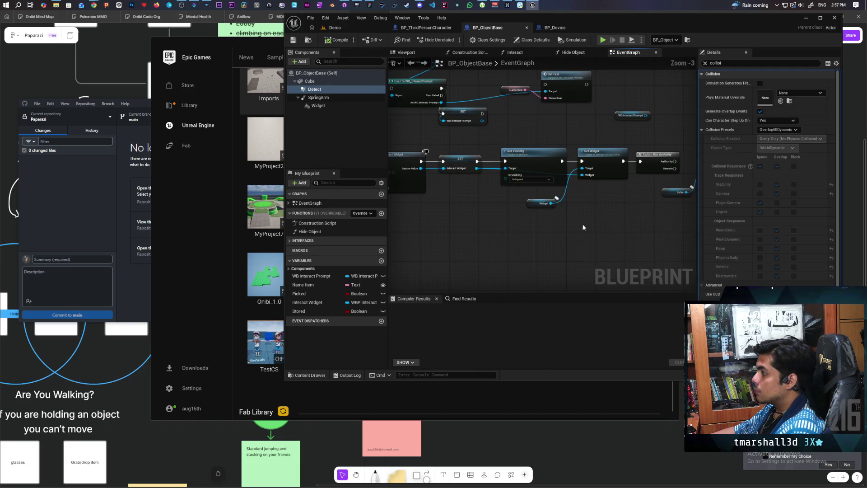
# - Browse the BP_ObjectBase graph, cancelling an attempted delete of the WB Interact Prompt variable
pyautogui.scroll(-1, 582, 223)
pyautogui.moveTo(553, 224)
pyautogui.mouseDown()
pyautogui.moveTo(473, 201)
pyautogui.moveTo(561, 193)
pyautogui.moveTo(540, 230)
pyautogui.moveTo(556, 241)
pyautogui.mouseUp()
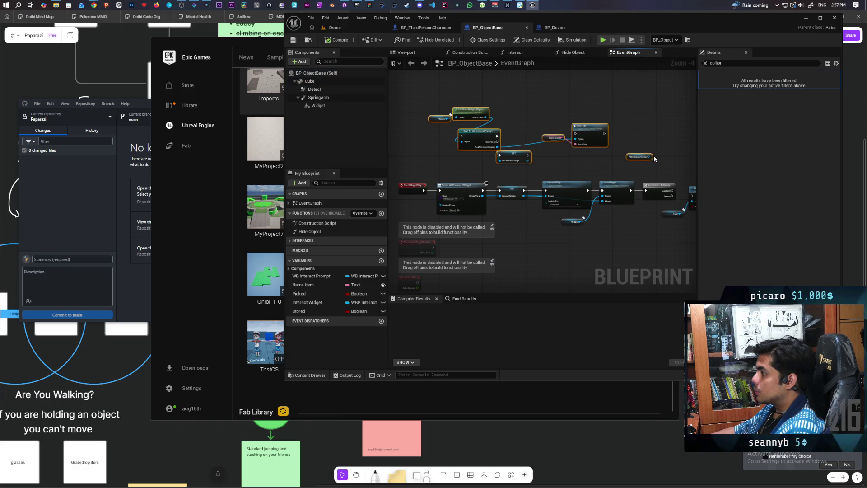
pyautogui.click(641, 160)
pyautogui.moveTo(648, 160); pyautogui.dragTo(507, 143)
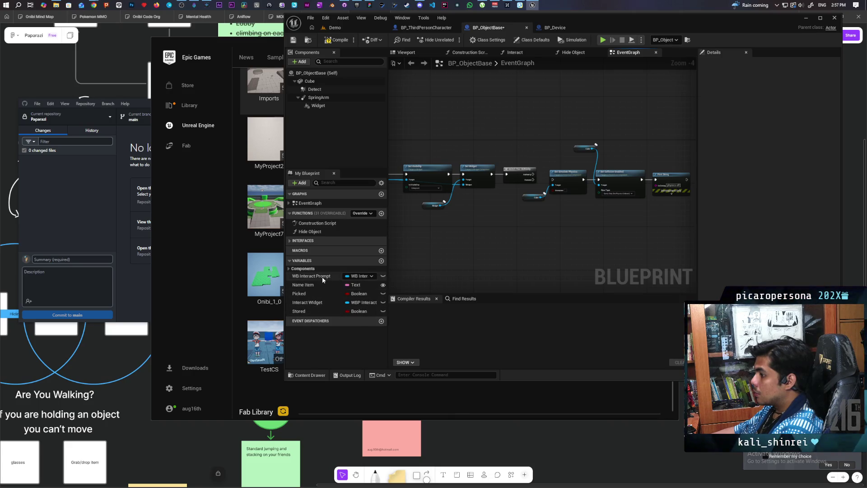
pyautogui.click(334, 275)
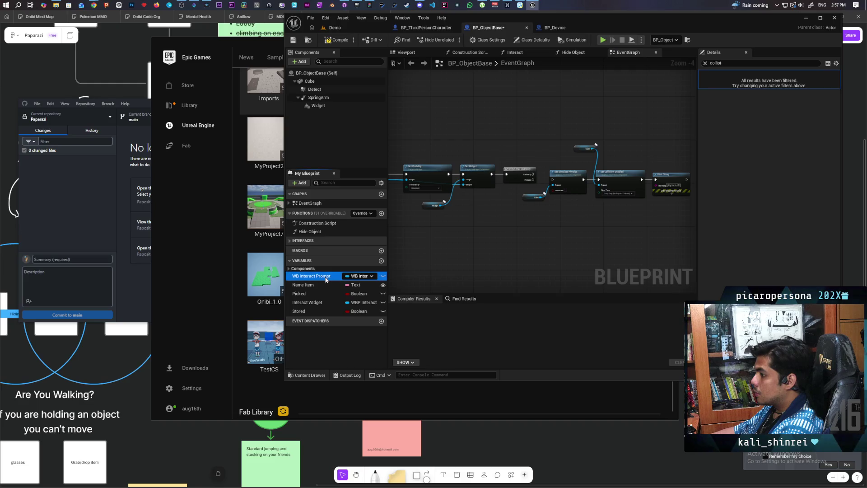
pyautogui.press('Delete')
pyautogui.click(500, 266)
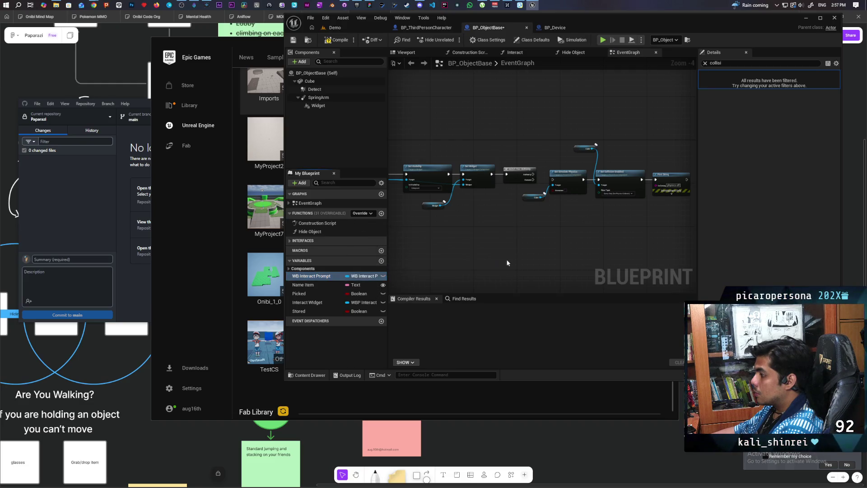
# - Review the physics, print, Set Visibility and Set Widget node chains, then compile BP_ObjectBase
pyautogui.moveTo(633, 131)
pyautogui.mouseDown()
pyautogui.moveTo(470, 247)
pyautogui.moveTo(481, 251)
pyautogui.moveTo(509, 234)
pyautogui.moveTo(494, 236)
pyautogui.mouseUp()
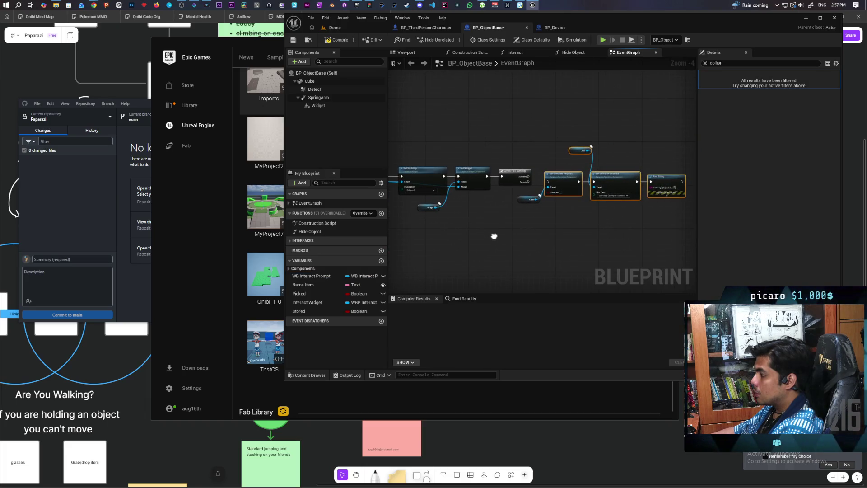
pyautogui.click(494, 241)
pyautogui.scroll(2, 607, 202)
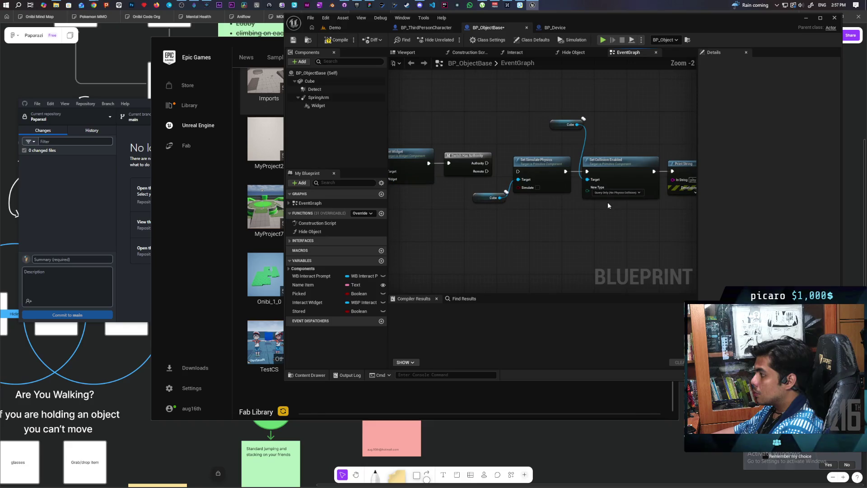
pyautogui.moveTo(608, 205)
pyautogui.mouseDown()
pyautogui.moveTo(478, 236)
pyautogui.moveTo(594, 223)
pyautogui.mouseUp()
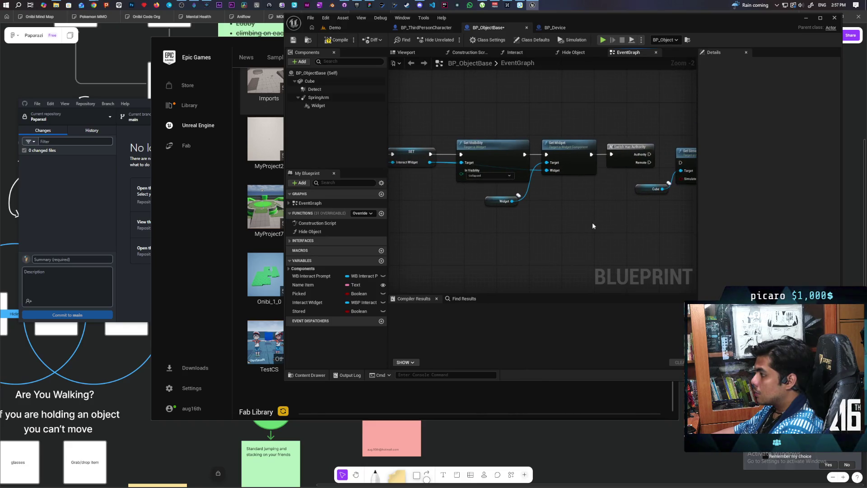
pyautogui.scroll(-2, 456, 231)
pyautogui.moveTo(449, 145); pyautogui.dragTo(572, 258)
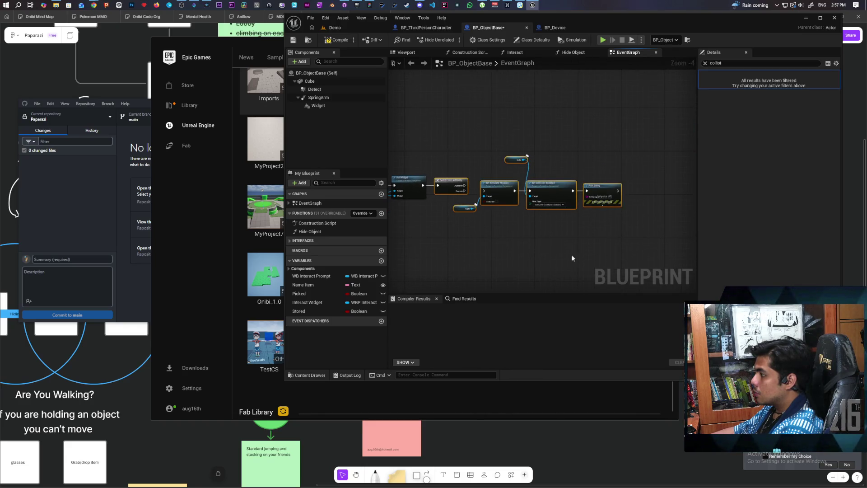
pyautogui.click(572, 258)
pyautogui.click(293, 39)
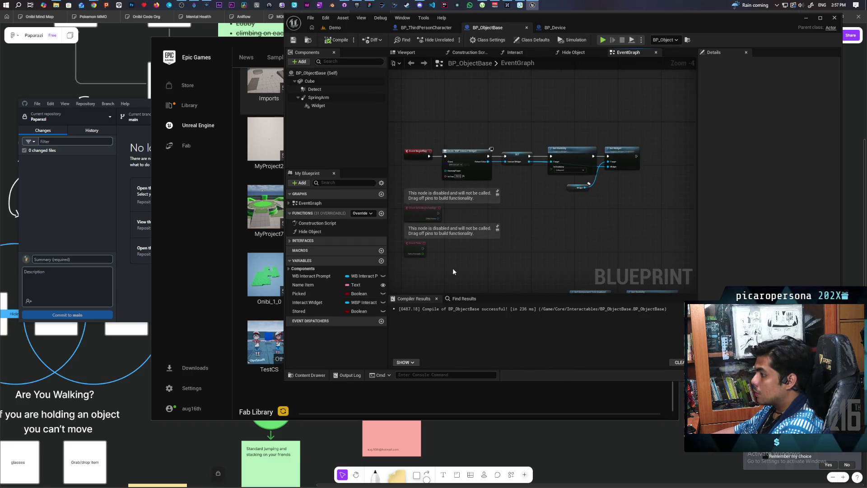
# - Wire SET directly to Set Visibility and delete the disabled tick-enable node
pyautogui.scroll(1, 459, 186)
pyautogui.moveTo(459, 186)
pyautogui.mouseDown()
pyautogui.moveTo(594, 149)
pyautogui.moveTo(578, 108)
pyautogui.moveTo(549, 85)
pyautogui.mouseUp()
pyautogui.scroll(-2, 555, 95)
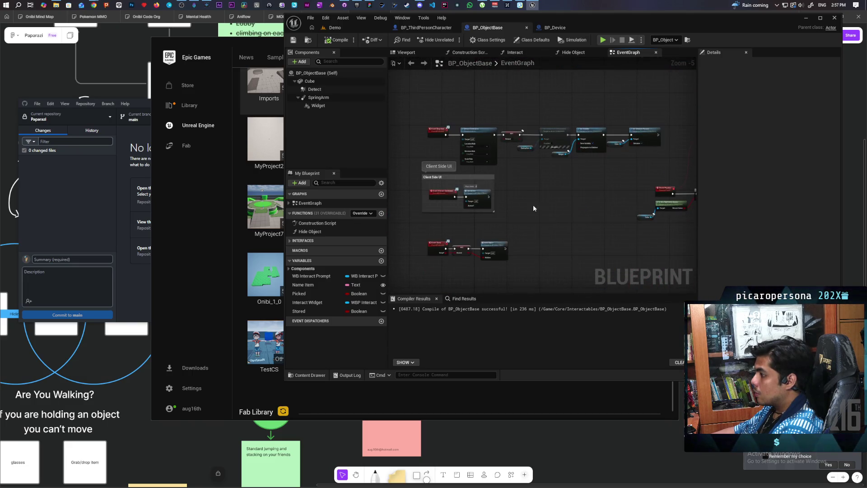
pyautogui.scroll(1, 532, 208)
pyautogui.scroll(2, 509, 123)
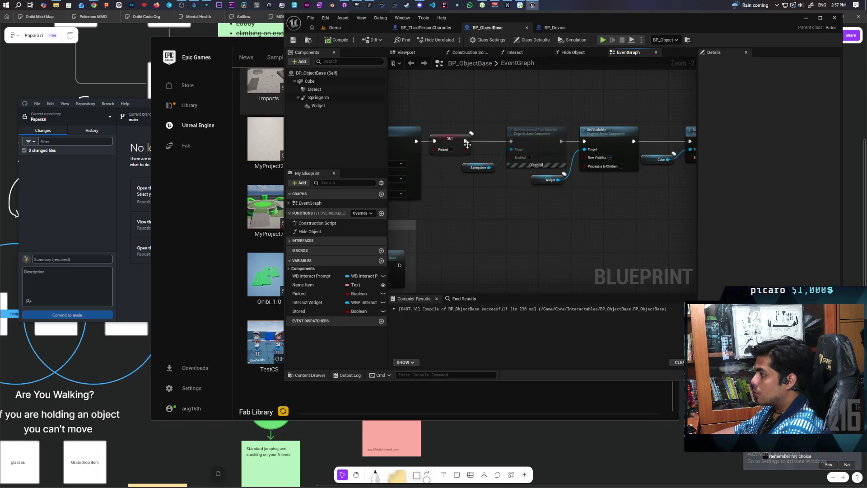
pyautogui.moveTo(534, 144); pyautogui.dragTo(584, 142)
pyautogui.click(537, 149)
pyautogui.press('Delete')
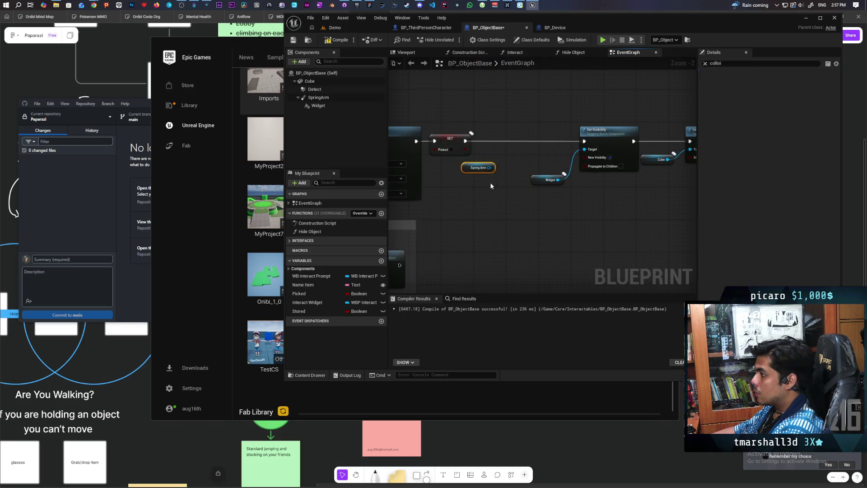
# - Delete the 'Disable physics after dropping' comment group and its nodes
pyautogui.scroll(-3, 497, 191)
pyautogui.scroll(-1, 497, 191)
pyautogui.scroll(1, 565, 187)
pyautogui.scroll(-1, 582, 186)
pyautogui.click(586, 156)
pyautogui.press('Delete')
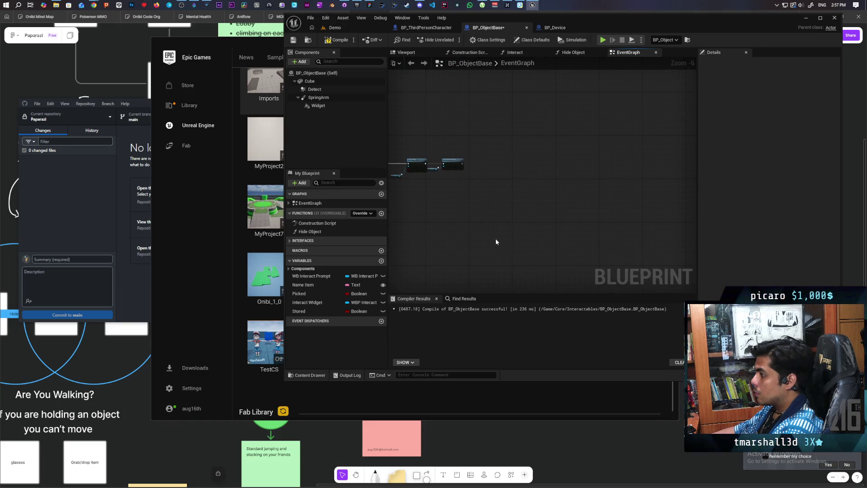
# - Move the Event Set Object Collision nodes higher and inspect the Event Drop Item nodes
pyautogui.scroll(3, 518, 193)
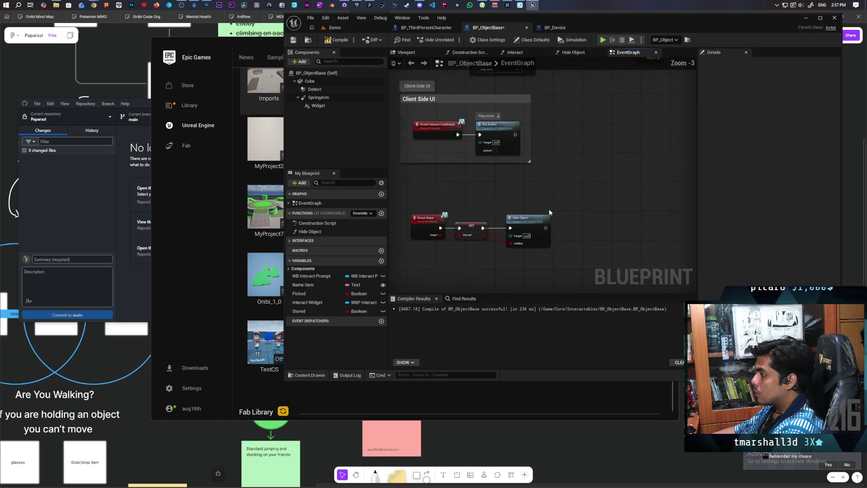
pyautogui.scroll(-1, 513, 219)
pyautogui.moveTo(510, 221); pyautogui.dragTo(492, 128)
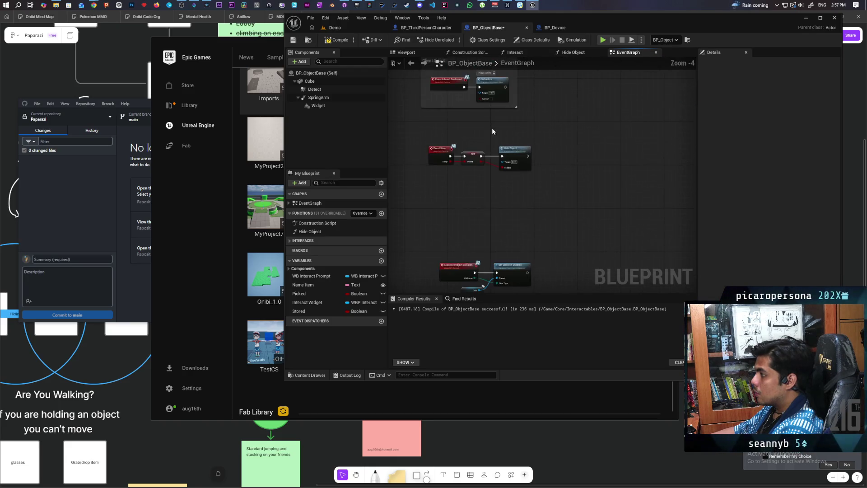
pyautogui.moveTo(452, 240)
pyautogui.mouseDown()
pyautogui.moveTo(452, 186)
pyautogui.moveTo(463, 216)
pyautogui.moveTo(450, 165)
pyautogui.moveTo(456, 150)
pyautogui.moveTo(407, 211)
pyautogui.mouseUp()
pyautogui.moveTo(567, 186)
pyautogui.mouseDown()
pyautogui.moveTo(523, 244)
pyautogui.moveTo(532, 267)
pyautogui.moveTo(552, 275)
pyautogui.mouseUp()
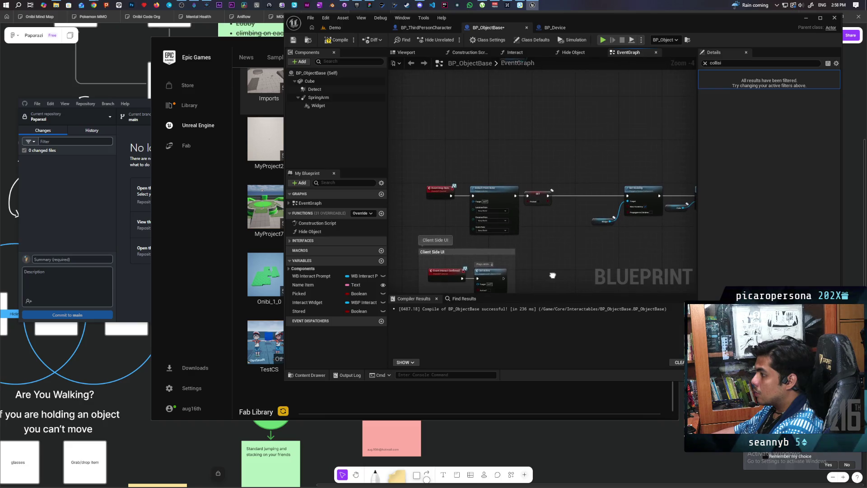
pyautogui.scroll(-4, 525, 163)
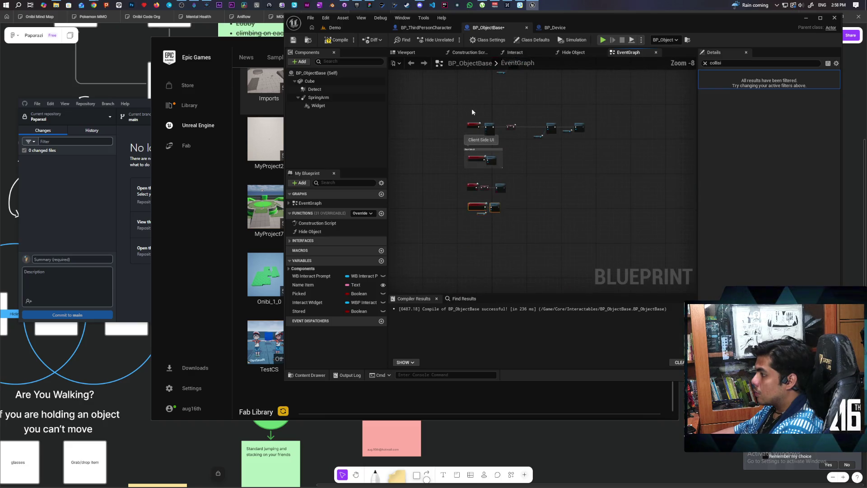
pyautogui.moveTo(554, 197); pyautogui.dragTo(568, 280)
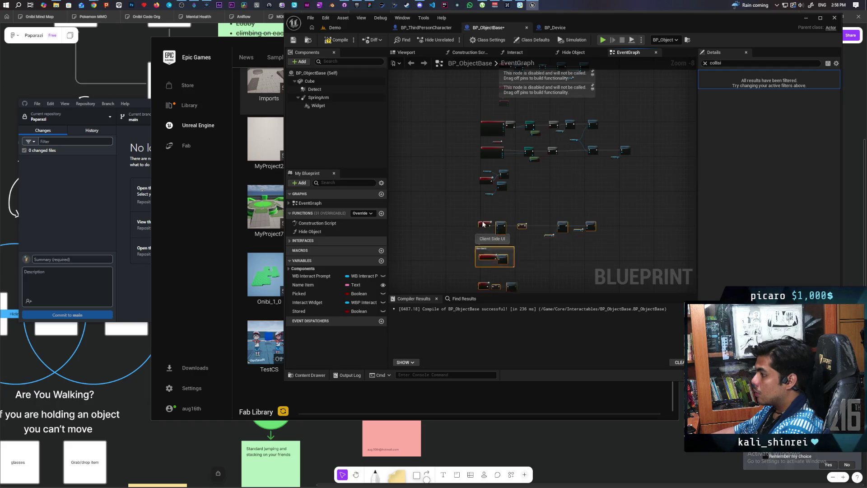
pyautogui.scroll(3, 535, 185)
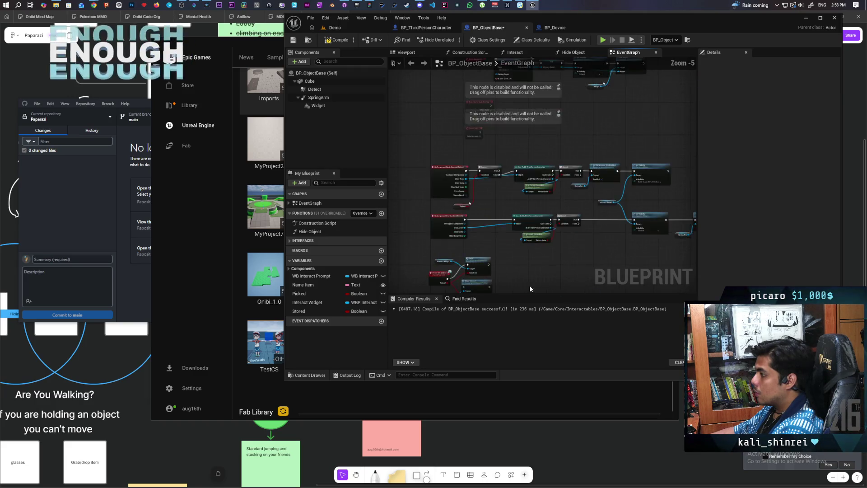
# - Locate Event Set Active and the overlap events, and select both Set Visibility nodes
pyautogui.scroll(5, 490, 181)
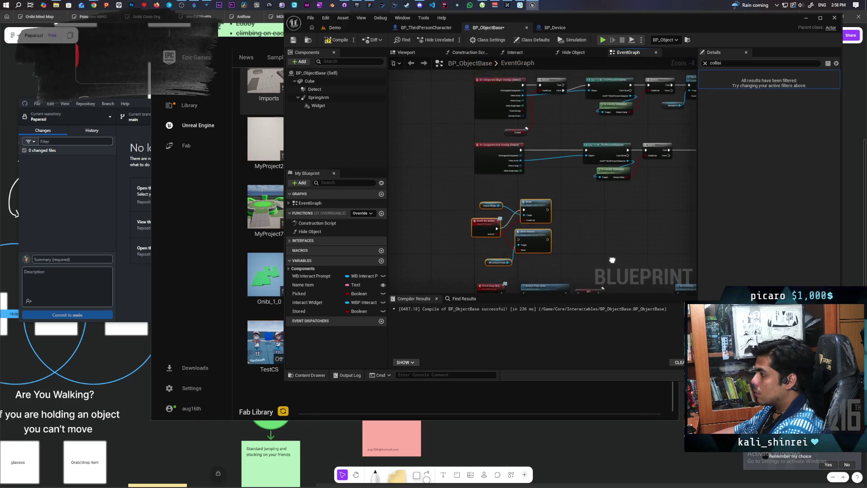
pyautogui.moveTo(572, 204); pyautogui.dragTo(646, 251)
pyautogui.scroll(-1, 646, 252)
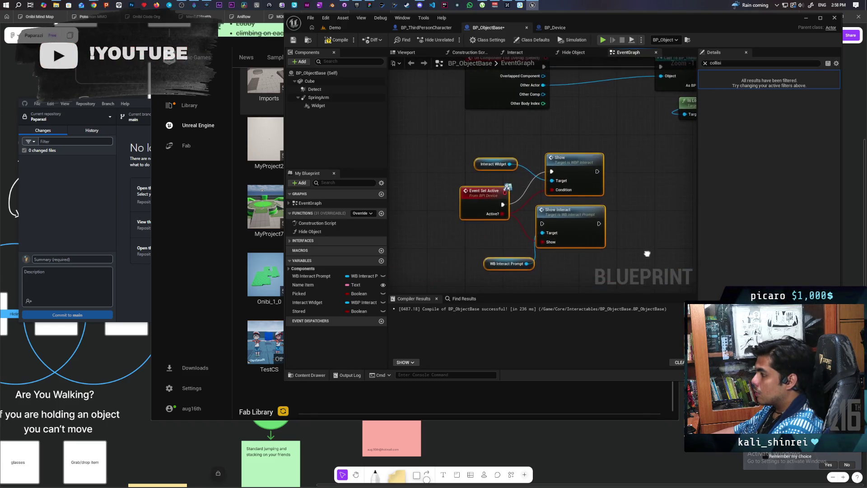
pyautogui.moveTo(623, 245)
pyautogui.mouseDown()
pyautogui.moveTo(611, 225)
pyautogui.moveTo(523, 237)
pyautogui.moveTo(573, 267)
pyautogui.mouseUp()
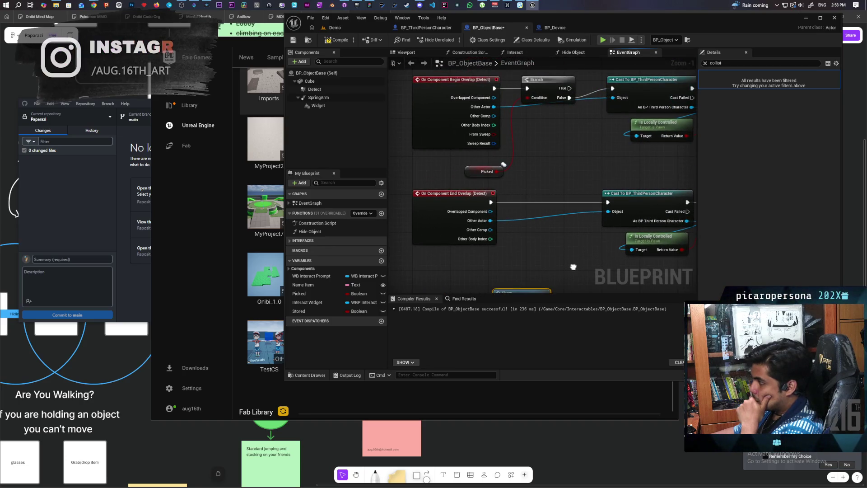
pyautogui.scroll(-4, 572, 267)
pyautogui.scroll(2, 474, 239)
pyautogui.scroll(1, 474, 248)
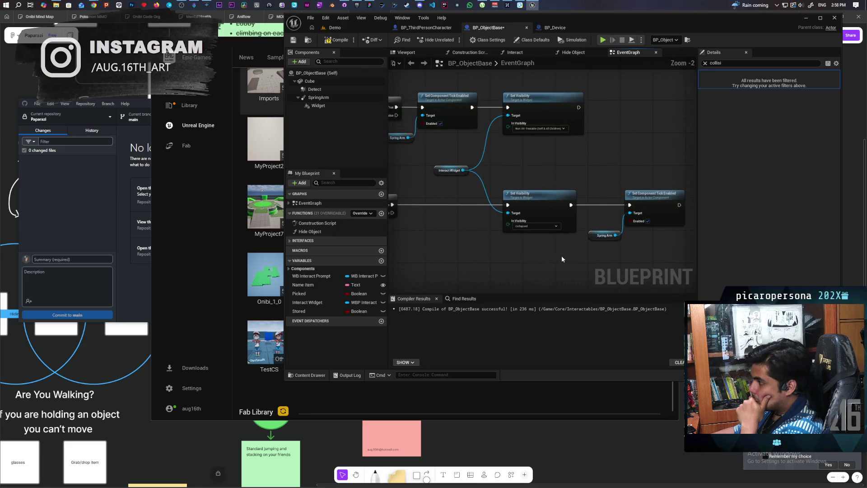
pyautogui.moveTo(533, 84)
pyautogui.mouseDown()
pyautogui.moveTo(549, 239)
pyautogui.moveTo(572, 248)
pyautogui.moveTo(551, 174)
pyautogui.moveTo(606, 157)
pyautogui.moveTo(483, 196)
pyautogui.mouseUp()
pyautogui.scroll(-2, 543, 192)
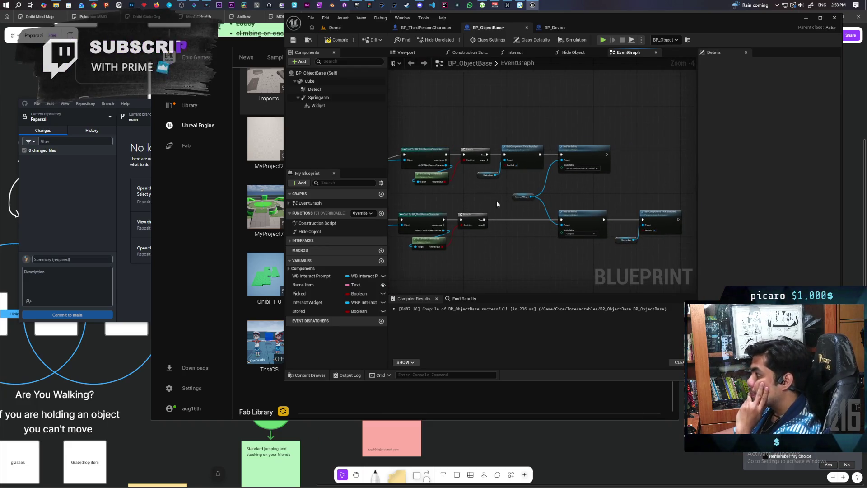
pyautogui.scroll(4, 562, 169)
pyautogui.scroll(-4, 608, 226)
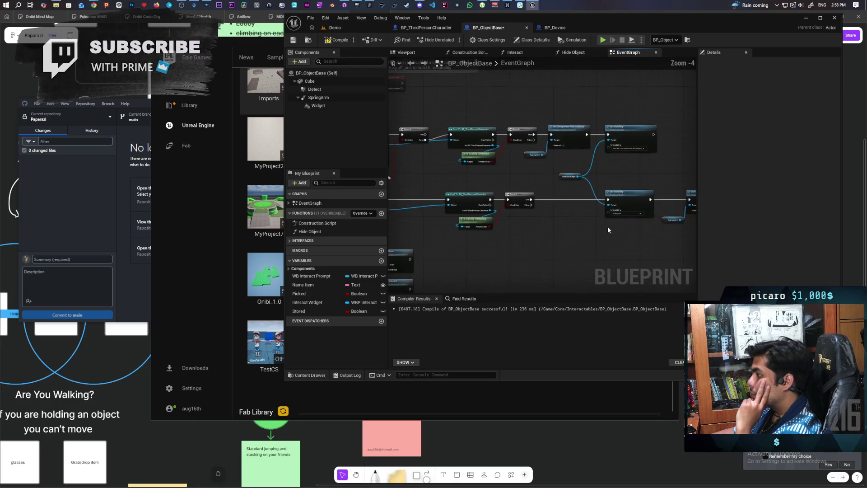
pyautogui.scroll(2, 589, 202)
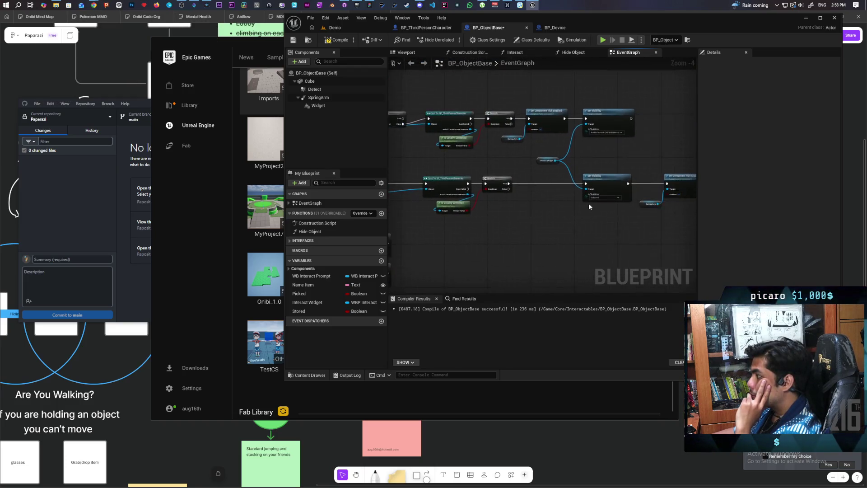
# - Check the second Set Component Tick Enabled node, then recompile BP_ObjectBase
pyautogui.moveTo(631, 218); pyautogui.dragTo(851, 221)
pyautogui.moveTo(599, 236)
pyautogui.mouseDown()
pyautogui.moveTo(490, 207)
pyautogui.moveTo(560, 256)
pyautogui.moveTo(615, 234)
pyautogui.mouseUp()
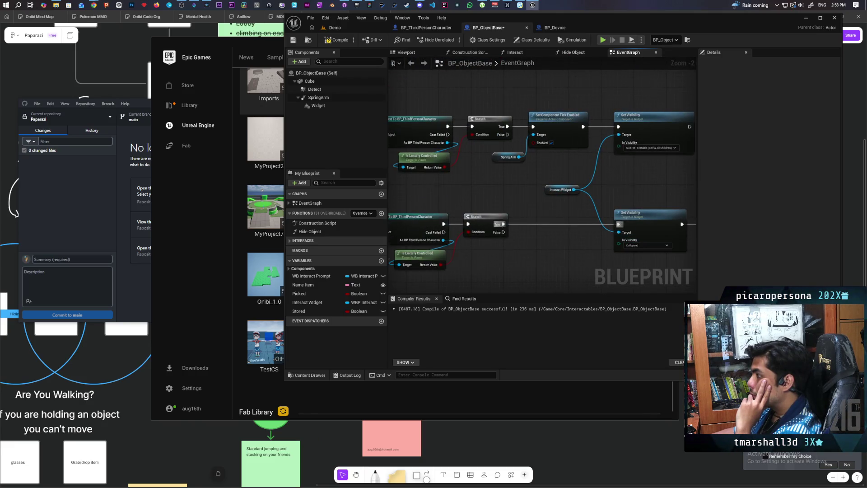
pyautogui.moveTo(647, 194); pyautogui.dragTo(539, 146)
pyautogui.click(337, 41)
pyautogui.scroll(-3, 503, 157)
pyautogui.moveTo(470, 94); pyautogui.dragTo(459, 167)
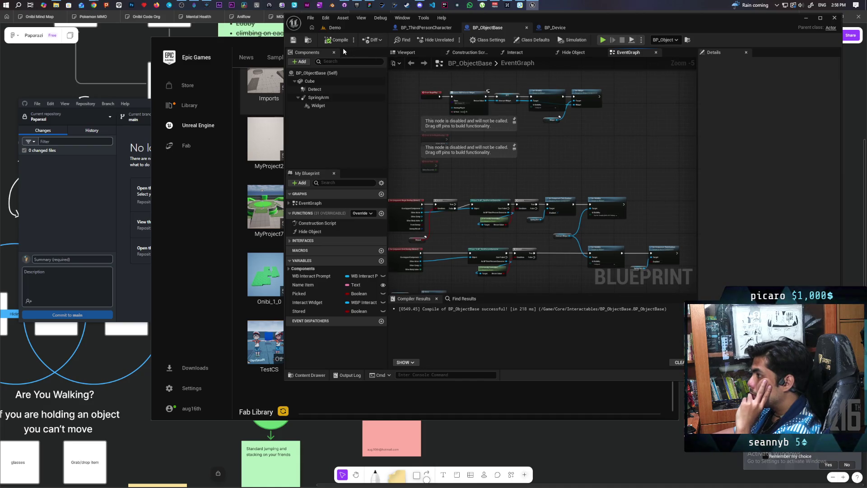
pyautogui.scroll(3, 547, 219)
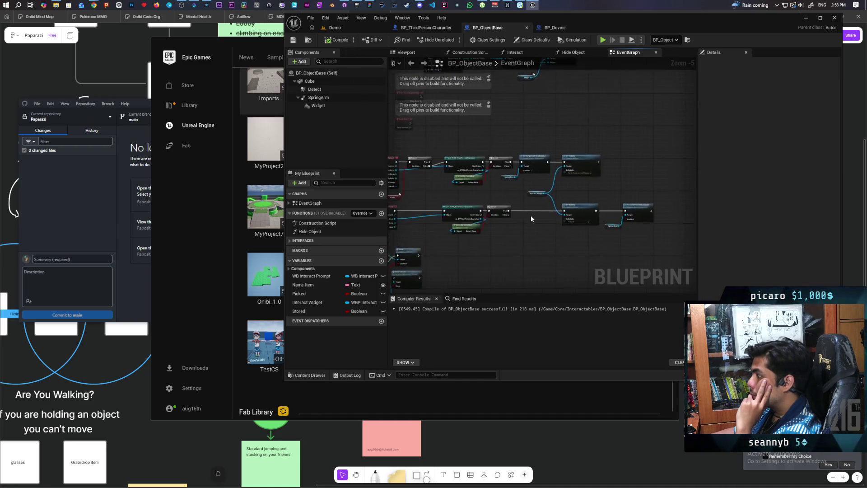
pyautogui.scroll(-2, 532, 212)
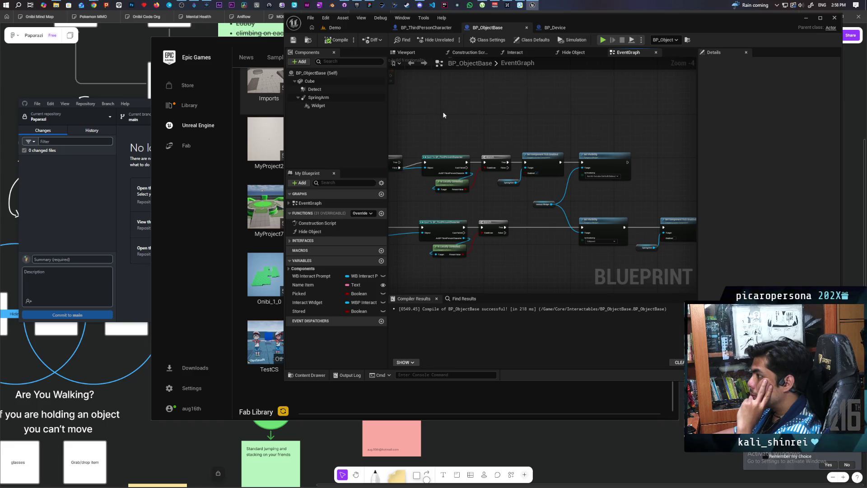
# - Filter SpringArm's details for 'tick', clear the filter, then return to the Demo level
pyautogui.click(333, 97)
pyautogui.click(728, 62)
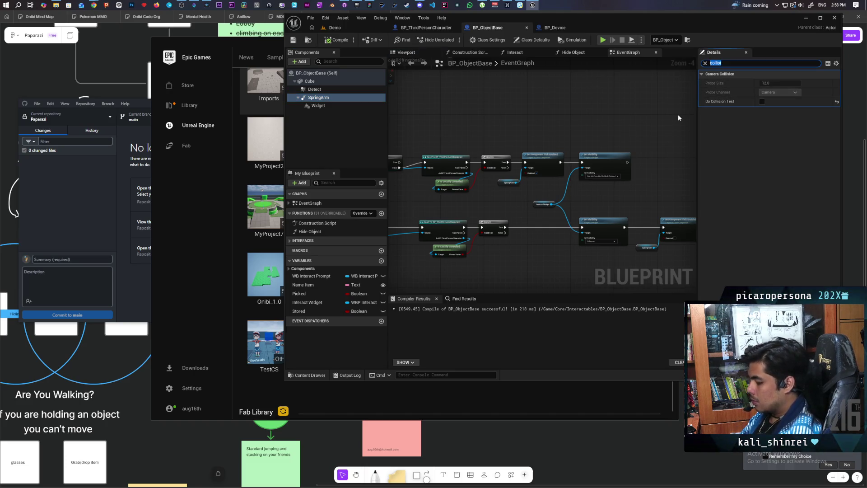
pyautogui.write('tick')
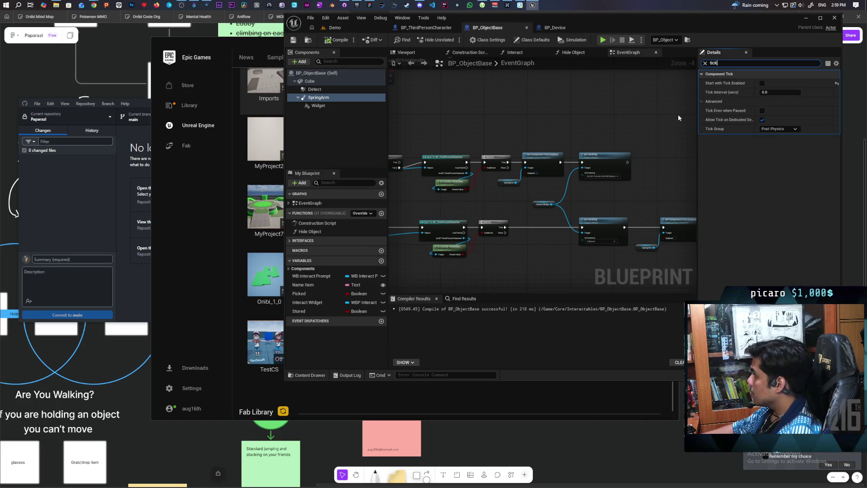
pyautogui.click(704, 63)
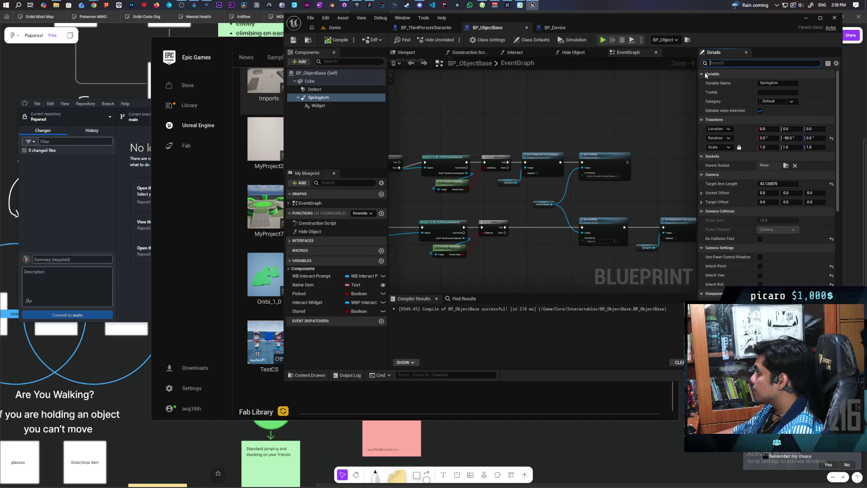
pyautogui.click(335, 28)
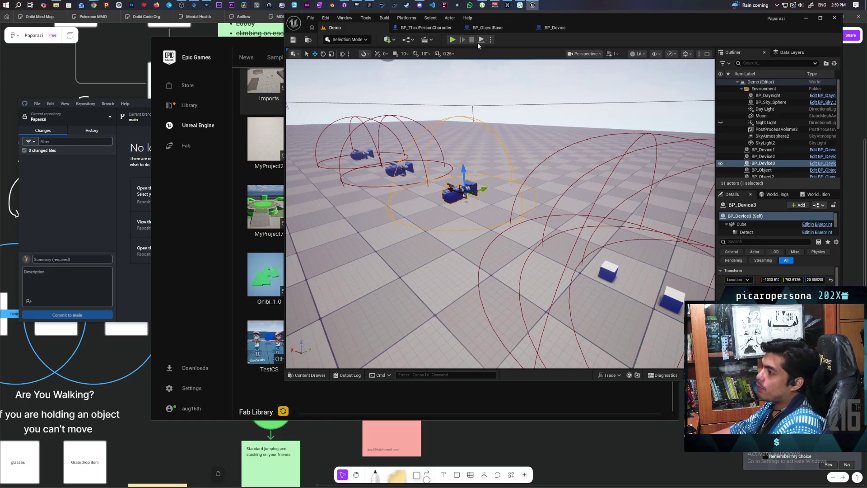
# - Run a multiplayer play session, pick up the camera device and frame the blue, red and green blobs, then stop
pyautogui.click(449, 40)
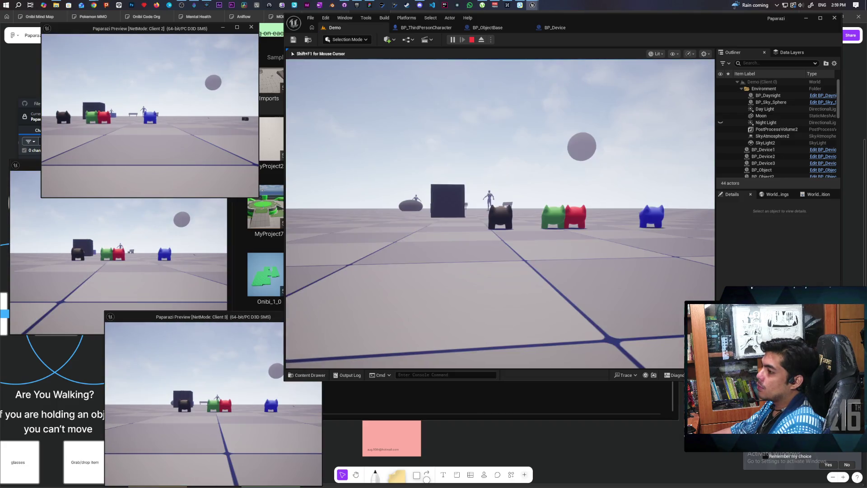
pyautogui.press('w')
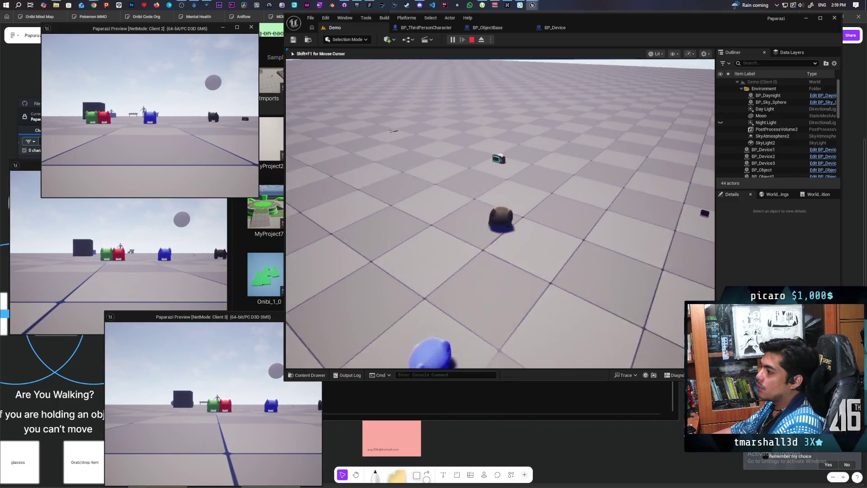
pyautogui.press('w')
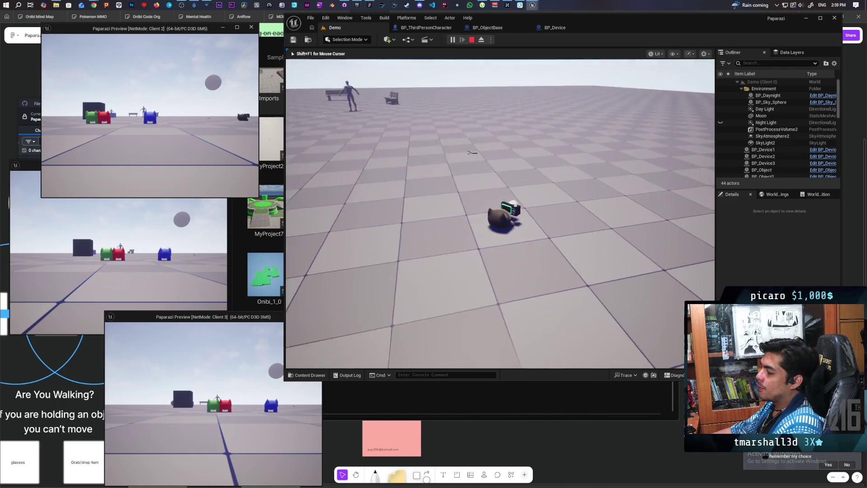
pyautogui.press('s')
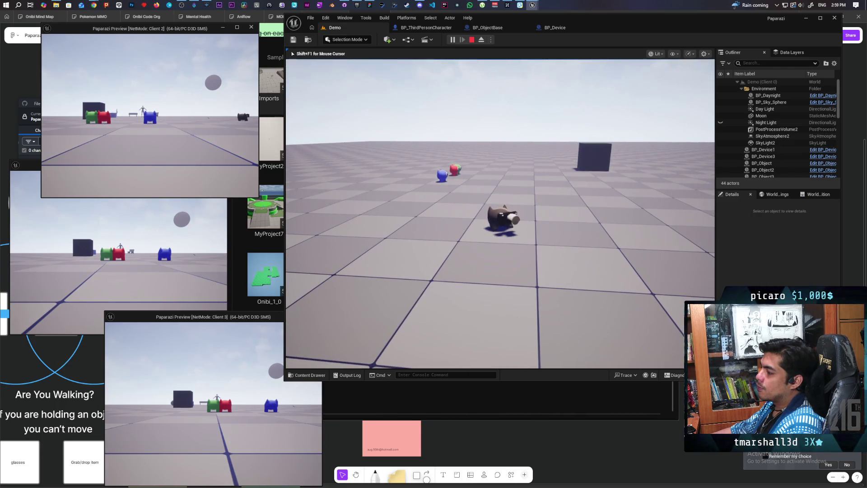
pyautogui.press('w')
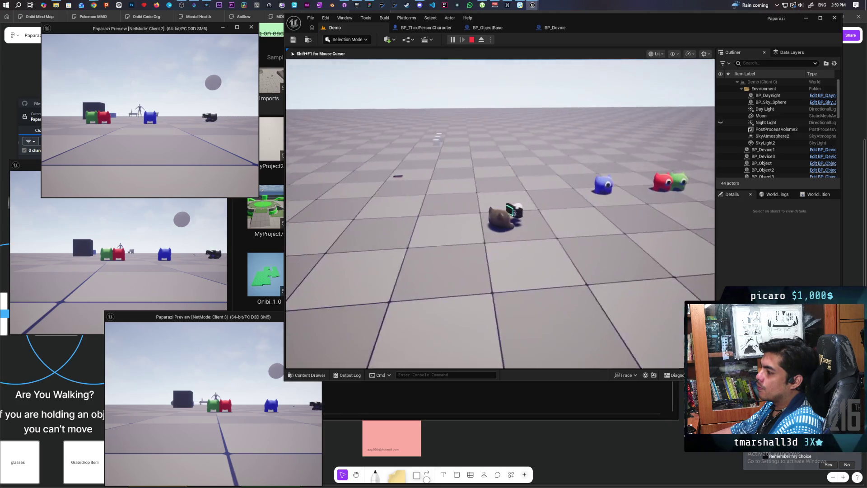
pyautogui.press('e')
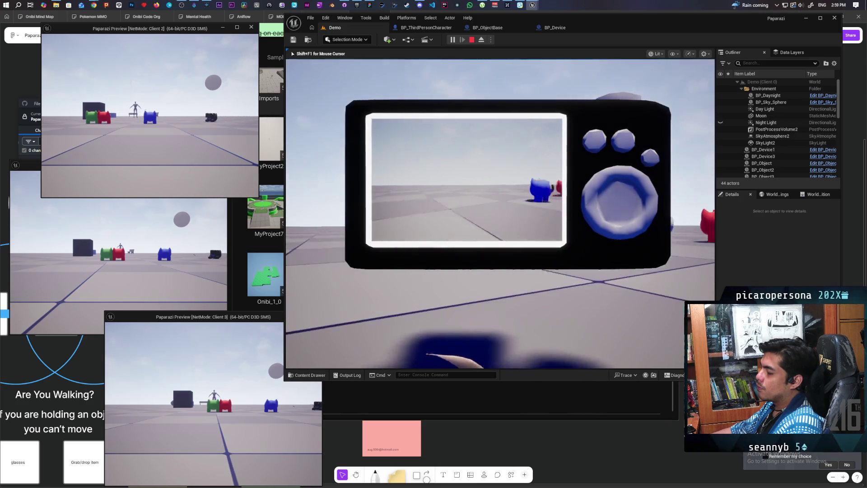
pyautogui.press('d')
pyautogui.press('Escape')
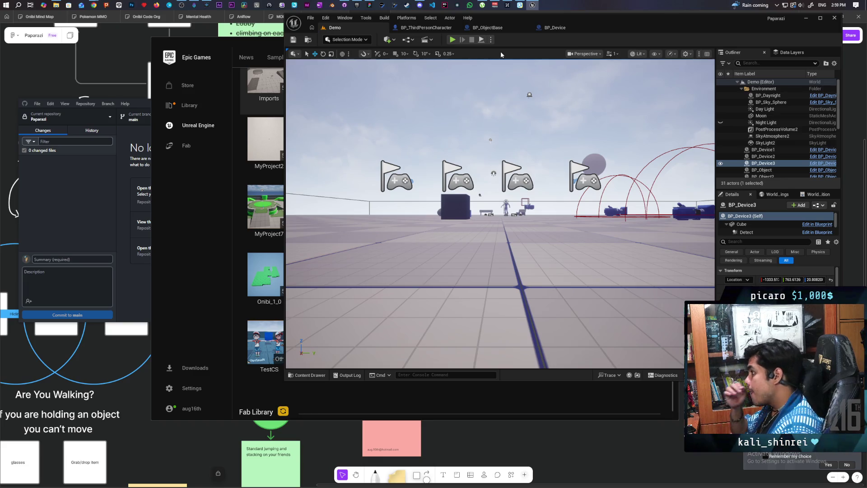
# - Switch to BP_ThirdPersonCharacter, maximize the editor window, and frame the TraceForFriend nodes
pyautogui.click(426, 28)
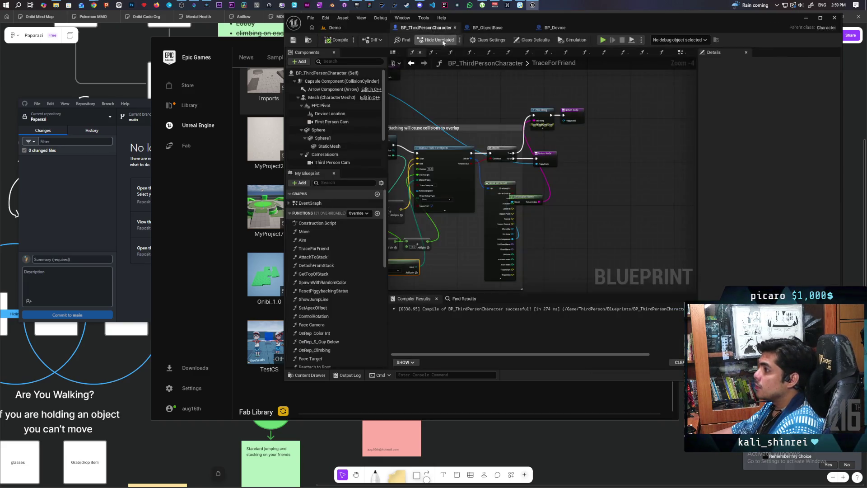
pyautogui.scroll(-5, 519, 156)
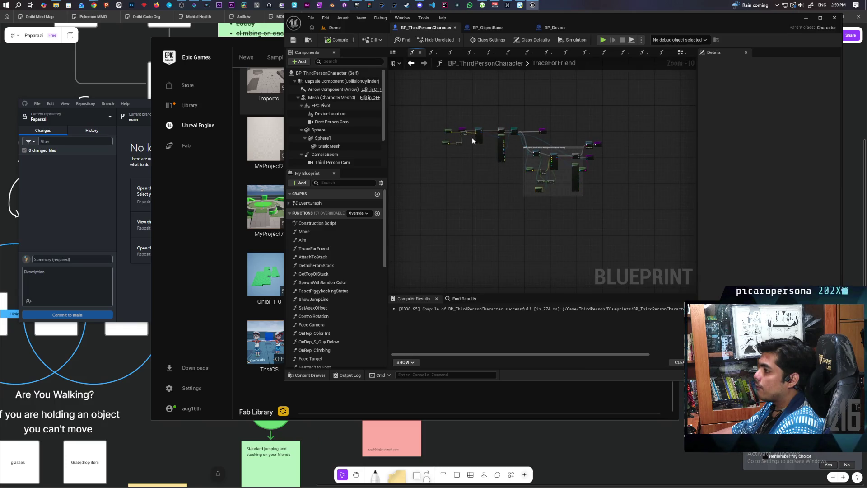
pyautogui.doubleClick(608, 20)
pyautogui.scroll(6, 452, 154)
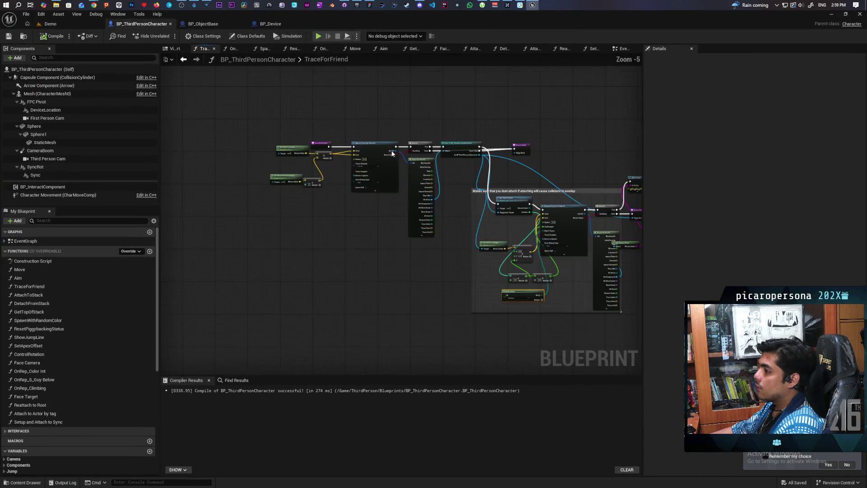
pyautogui.scroll(3, 461, 176)
pyautogui.moveTo(457, 186)
pyautogui.mouseDown()
pyautogui.moveTo(591, 192)
pyautogui.moveTo(511, 187)
pyautogui.mouseUp()
pyautogui.scroll(-2, 591, 191)
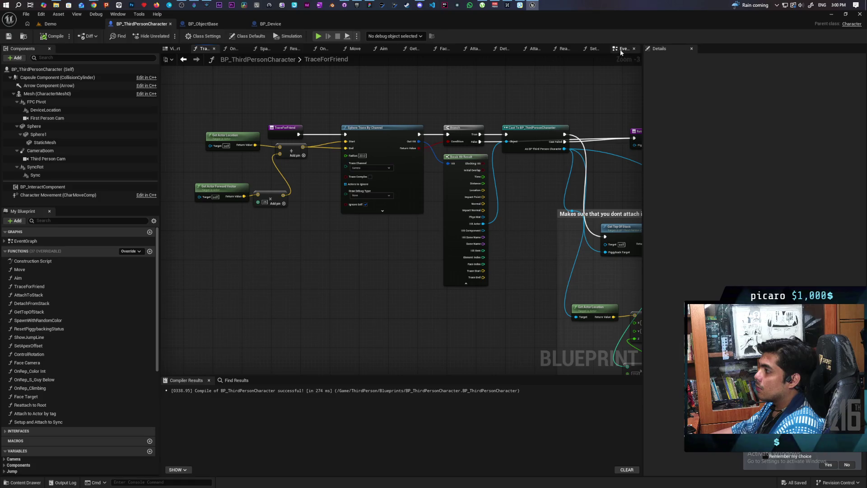
# - Close the unneeded function graph tabs, including Setup and Attach to Sync
pyautogui.middleClick(268, 47)
pyautogui.middleClick(268, 47)
pyautogui.middleClick(268, 47)
pyautogui.middleClick(268, 47)
pyautogui.middleClick(268, 47)
pyautogui.middleClick(268, 47)
pyautogui.middleClick(268, 47)
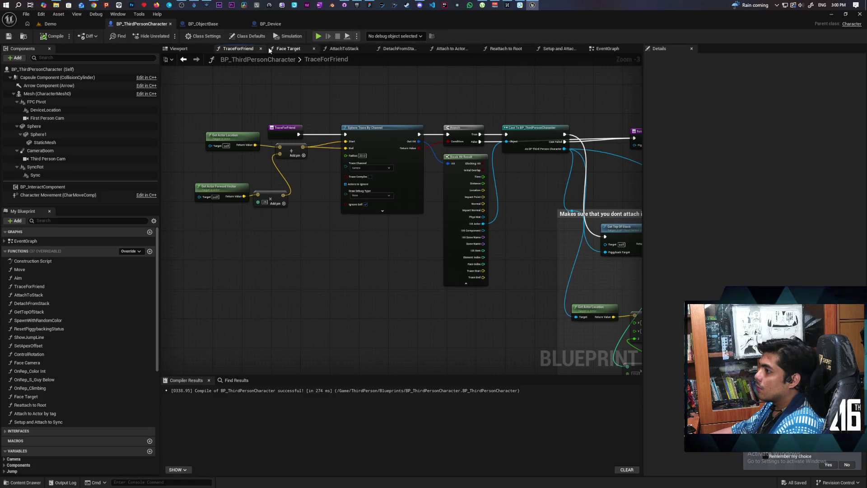
pyautogui.middleClick(268, 47)
pyautogui.middleClick(269, 47)
pyautogui.middleClick(268, 47)
pyautogui.middleClick(268, 47)
pyautogui.middleClick(268, 50)
pyautogui.middleClick(267, 49)
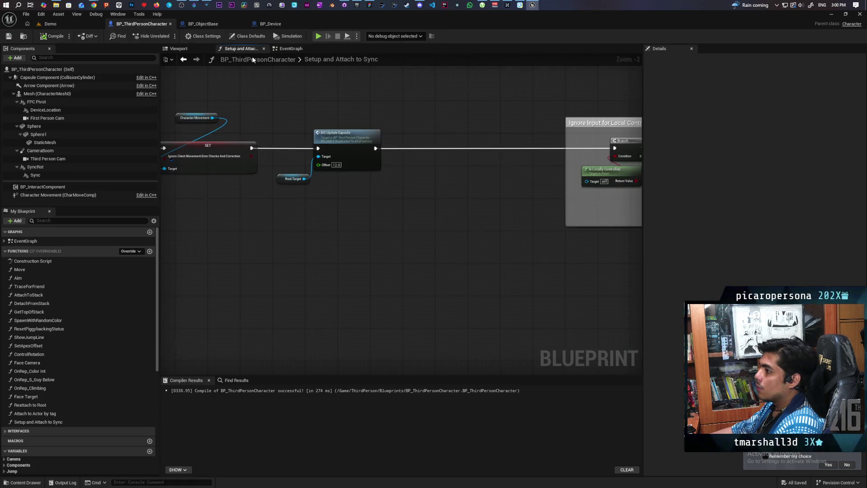
pyautogui.middleClick(245, 51)
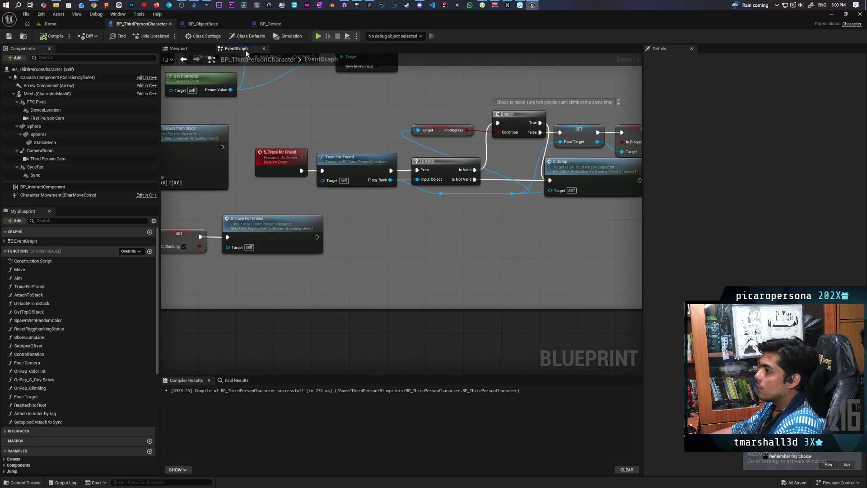
# - Centre the Take Photo and Open Photos blocks and select the Device variable node
pyautogui.scroll(-4, 490, 206)
pyautogui.scroll(3, 524, 163)
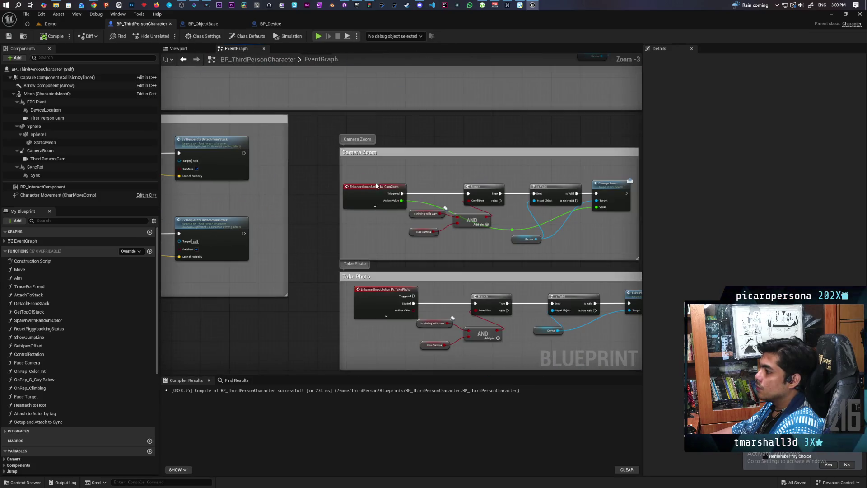
pyautogui.scroll(4, 371, 181)
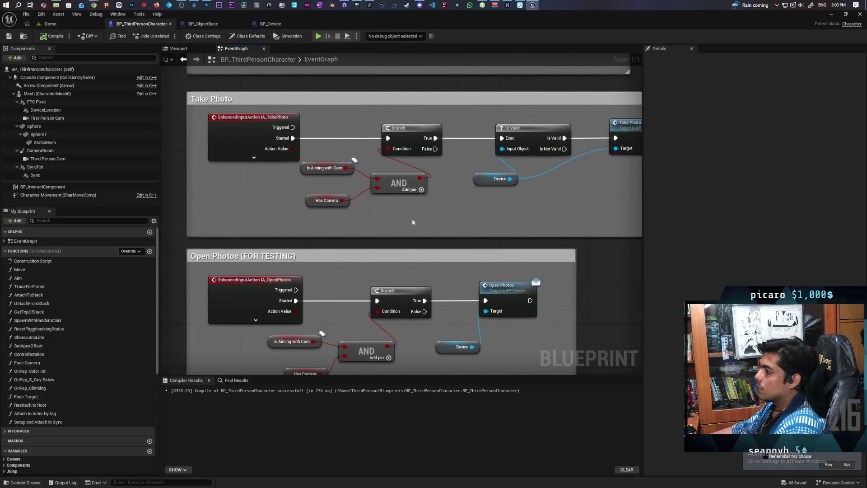
pyautogui.moveTo(412, 222); pyautogui.dragTo(360, 226)
pyautogui.moveTo(454, 204); pyautogui.dragTo(515, 194)
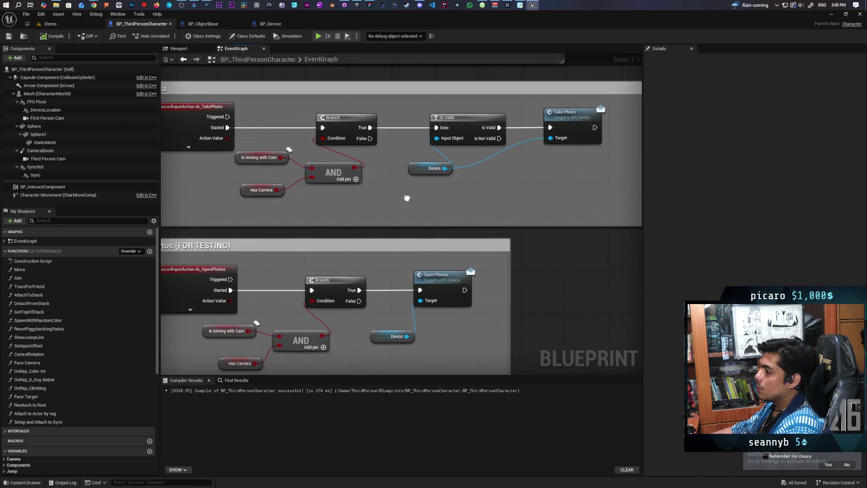
pyautogui.moveTo(408, 194)
pyautogui.mouseDown()
pyautogui.moveTo(463, 187)
pyautogui.moveTo(453, 226)
pyautogui.mouseUp()
pyautogui.click(470, 198)
pyautogui.scroll(-3, 437, 215)
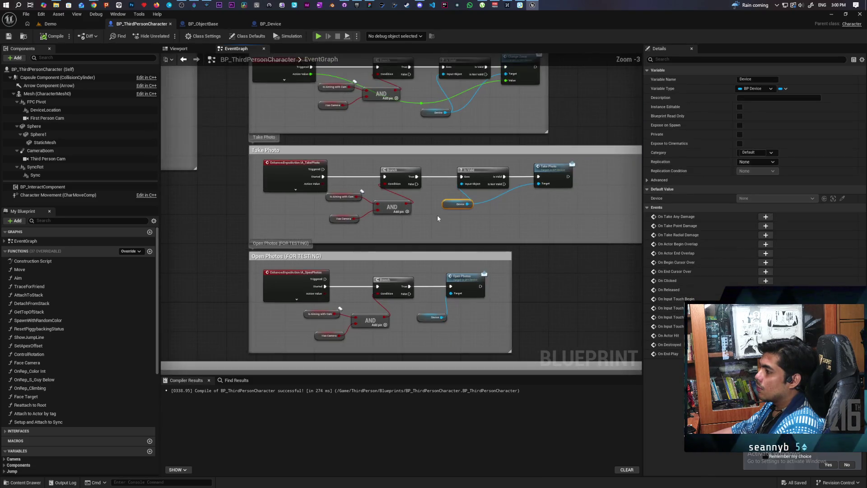
pyautogui.scroll(1, 437, 215)
pyautogui.moveTo(436, 211)
pyautogui.mouseDown()
pyautogui.moveTo(484, 200)
pyautogui.moveTo(501, 151)
pyautogui.mouseUp()
# - Pan the EventGraph to show the Server Attaching, Server Detatch and other comment groups
pyautogui.scroll(-2, 461, 289)
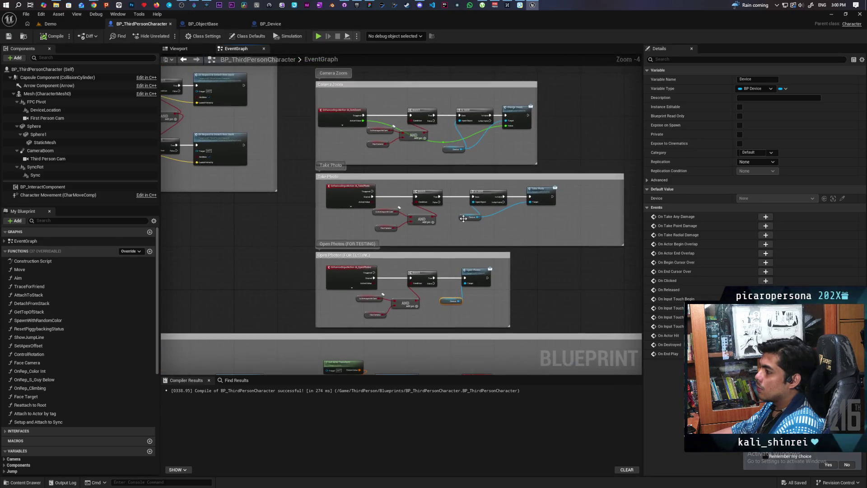
pyautogui.scroll(-4, 447, 234)
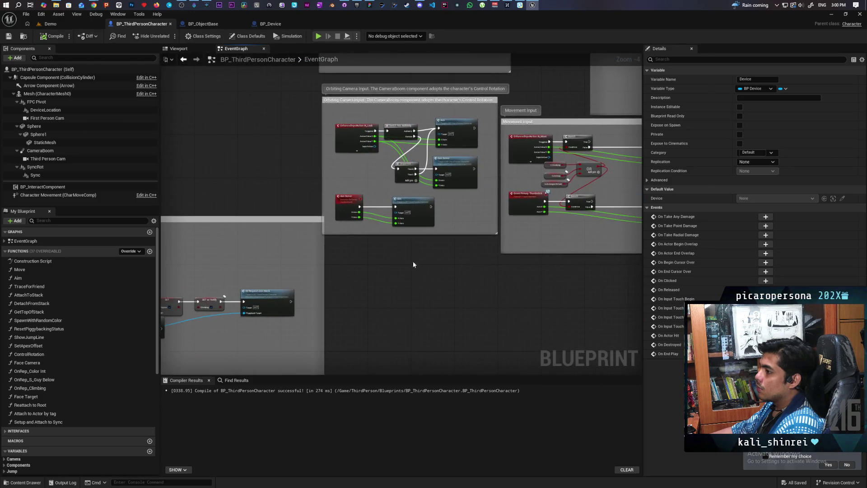
pyautogui.moveTo(359, 294); pyautogui.dragTo(404, 272)
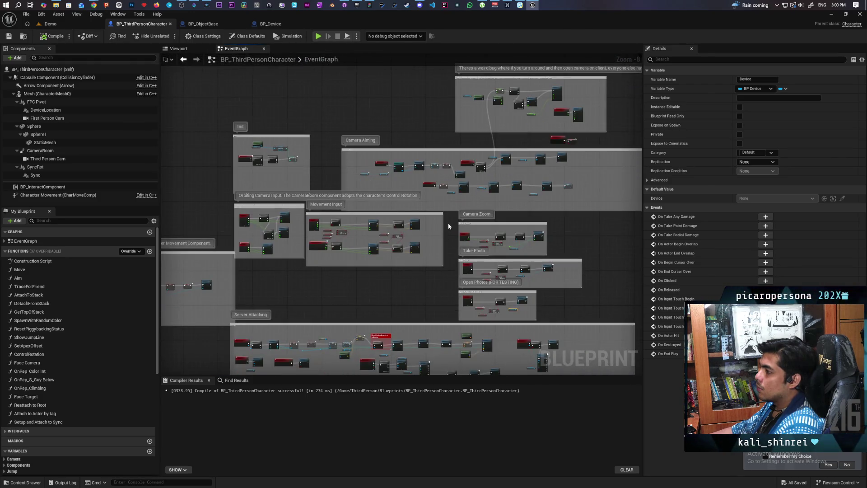
pyautogui.scroll(4, 448, 223)
pyautogui.scroll(-2, 454, 207)
pyautogui.moveTo(444, 217)
pyautogui.mouseDown()
pyautogui.moveTo(530, 249)
pyautogui.moveTo(463, 140)
pyautogui.moveTo(513, 147)
pyautogui.moveTo(547, 140)
pyautogui.mouseUp()
pyautogui.scroll(3, 431, 165)
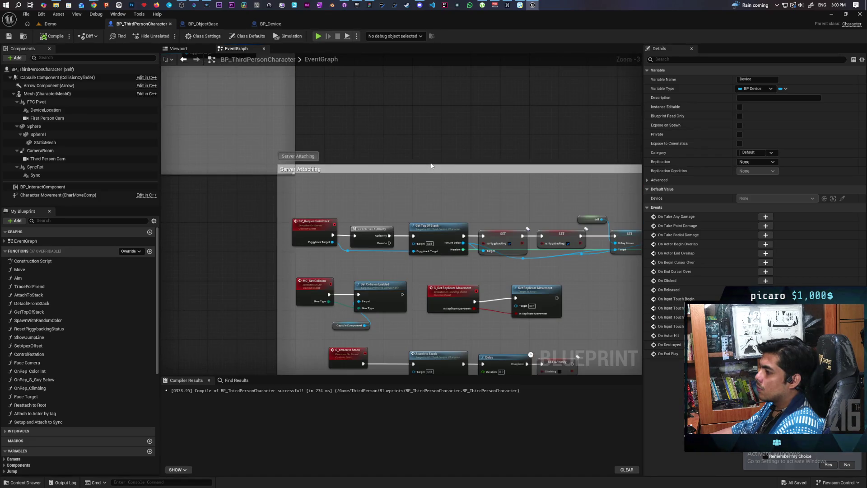
pyautogui.scroll(-4, 431, 165)
pyautogui.moveTo(431, 166)
pyautogui.mouseDown()
pyautogui.moveTo(338, 189)
pyautogui.moveTo(423, 221)
pyautogui.moveTo(460, 205)
pyautogui.mouseUp()
# - Move the Jump Input and Server Attaching comment groups left, then zoom into Camera Aiming
pyautogui.moveTo(426, 129); pyautogui.dragTo(408, 126)
pyautogui.moveTo(476, 146)
pyautogui.mouseDown()
pyautogui.moveTo(350, 120)
pyautogui.moveTo(341, 130)
pyautogui.moveTo(211, 118)
pyautogui.moveTo(493, 139)
pyautogui.mouseUp()
pyautogui.moveTo(439, 160)
pyautogui.mouseDown()
pyautogui.moveTo(419, 158)
pyautogui.moveTo(486, 146)
pyautogui.moveTo(488, 100)
pyautogui.mouseUp()
pyautogui.moveTo(566, 174); pyautogui.dragTo(396, 275)
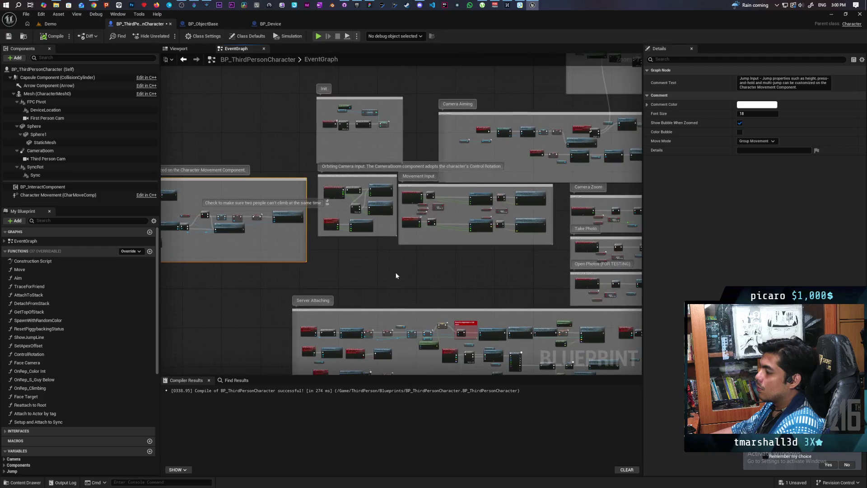
pyautogui.scroll(5, 463, 276)
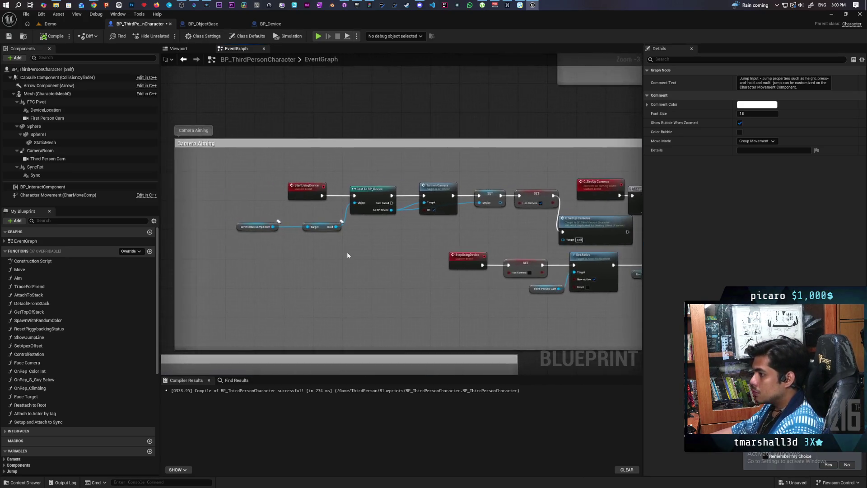
pyautogui.scroll(3, 346, 251)
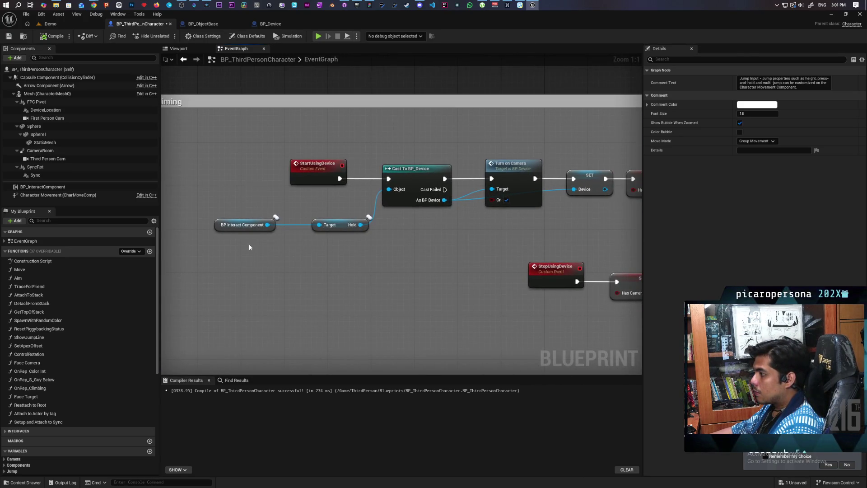
pyautogui.moveTo(226, 247); pyautogui.dragTo(313, 217)
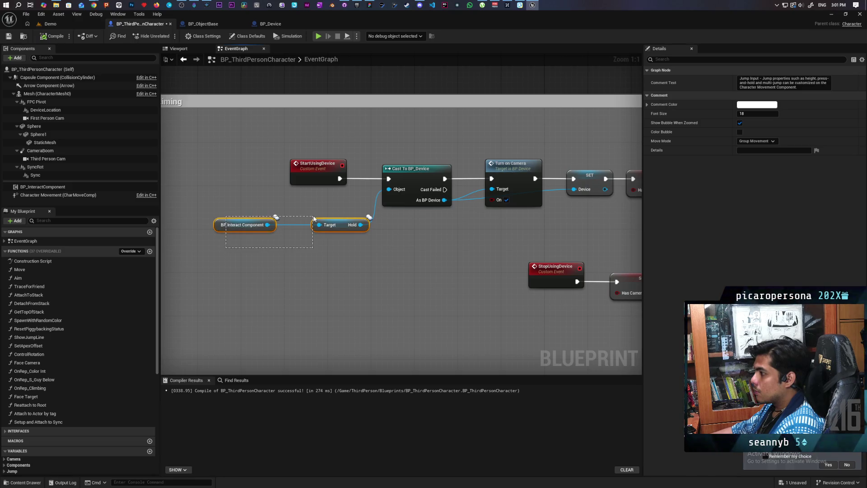
pyautogui.moveTo(430, 246); pyautogui.dragTo(416, 262)
pyautogui.click(400, 194)
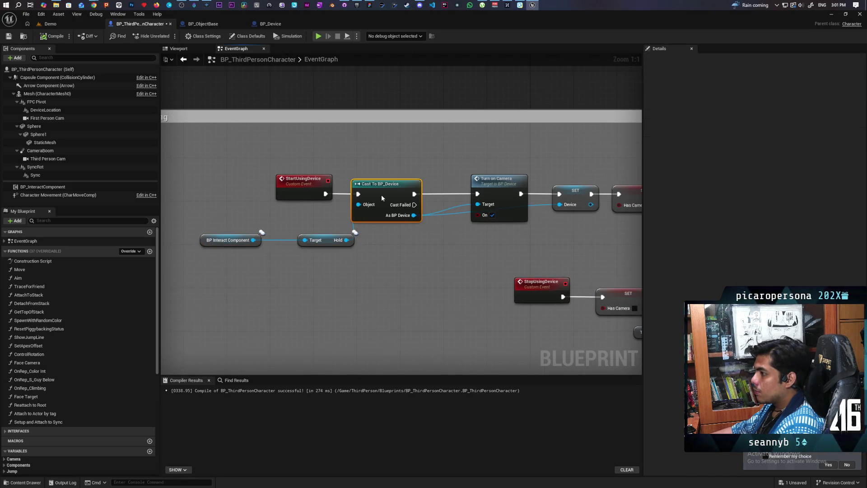
pyautogui.moveTo(464, 245); pyautogui.dragTo(429, 251)
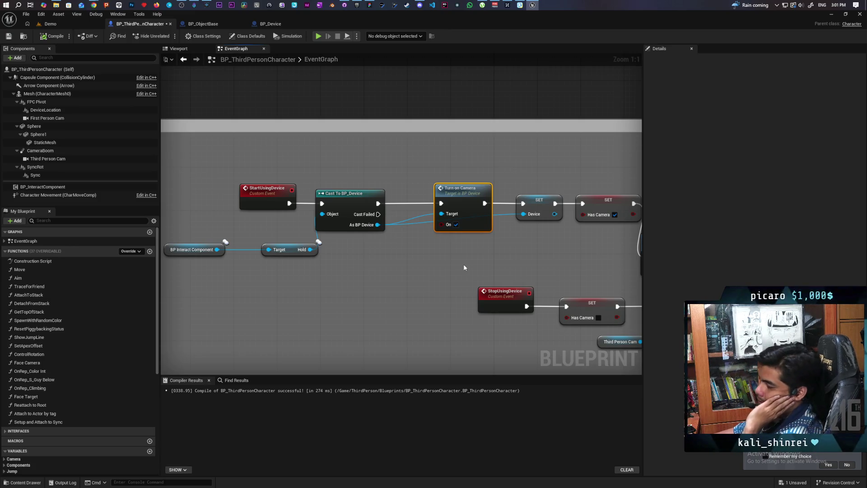
pyautogui.moveTo(467, 262)
pyautogui.mouseDown()
pyautogui.moveTo(267, 247)
pyautogui.moveTo(470, 245)
pyautogui.moveTo(214, 242)
pyautogui.mouseUp()
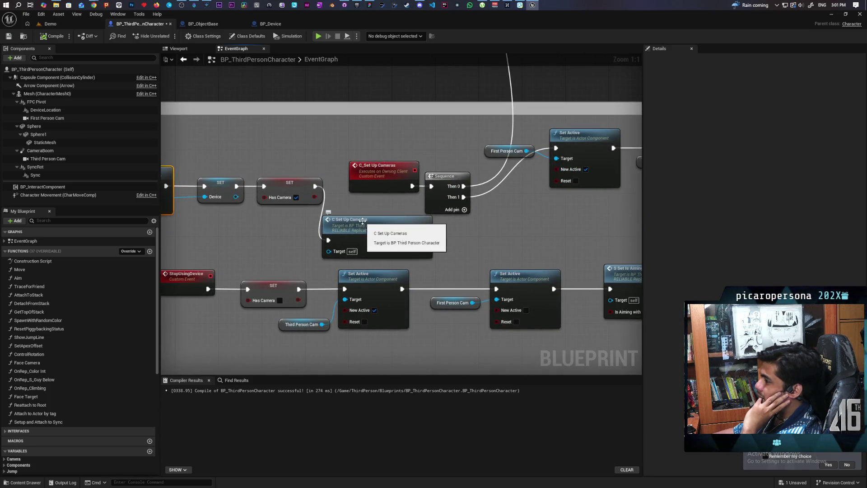
pyautogui.moveTo(422, 230)
pyautogui.mouseDown()
pyautogui.moveTo(519, 233)
pyautogui.moveTo(461, 234)
pyautogui.mouseUp()
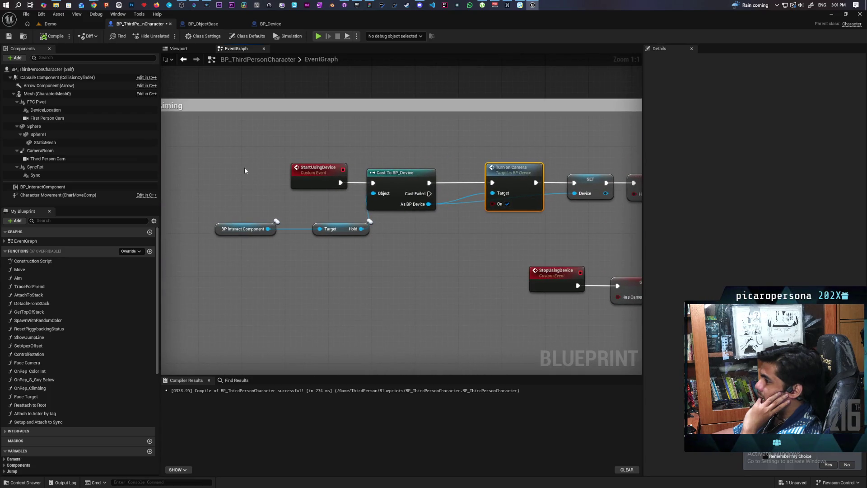
pyautogui.click(308, 171)
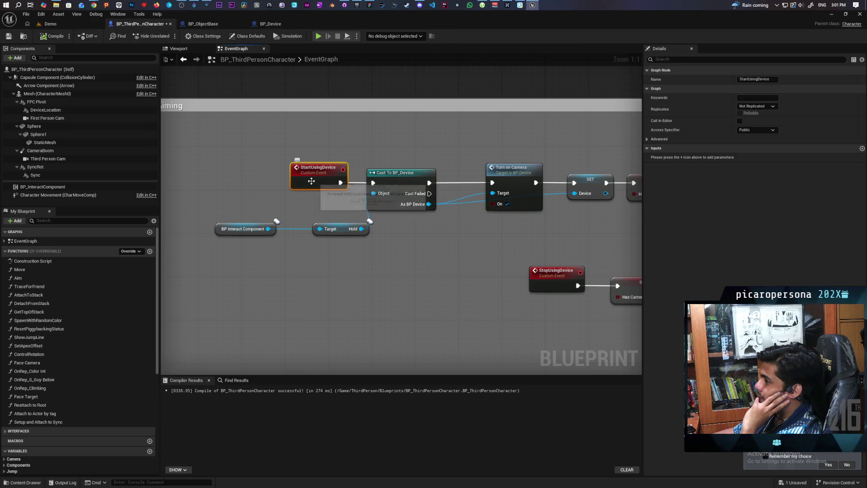
pyautogui.scroll(-7, 384, 269)
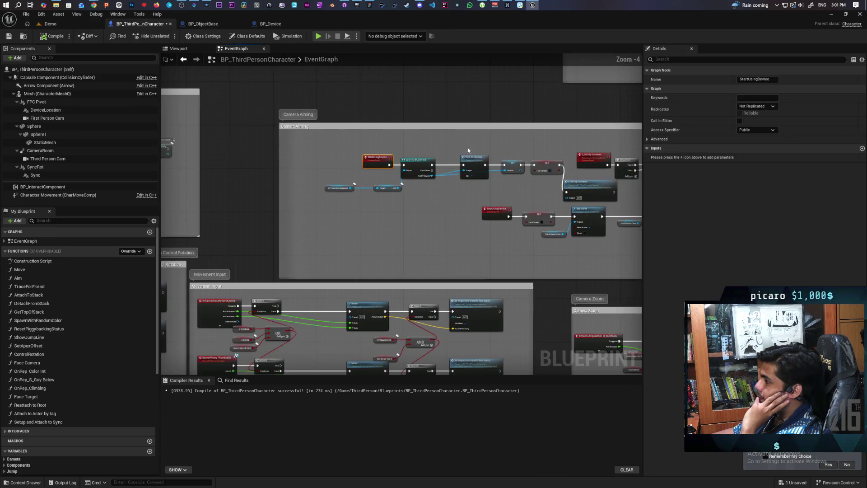
pyautogui.scroll(5, 422, 205)
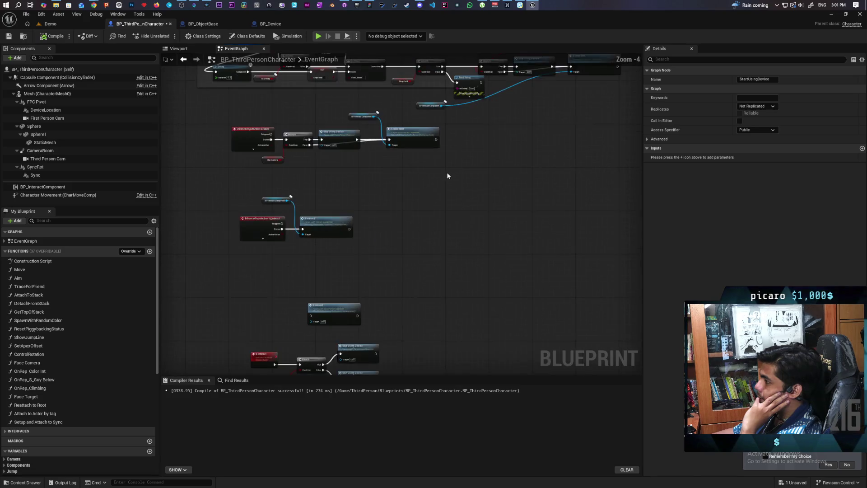
pyautogui.scroll(-1, 482, 254)
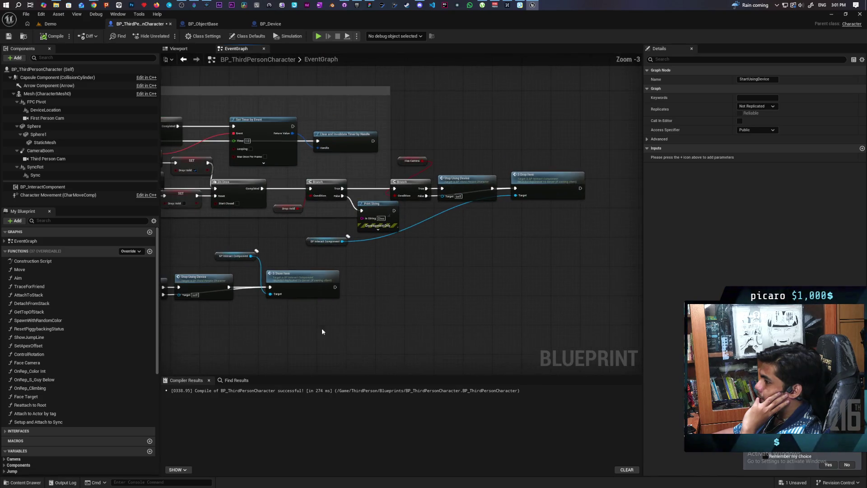
pyautogui.moveTo(321, 328); pyautogui.dragTo(471, 229)
pyautogui.scroll(-4, 404, 269)
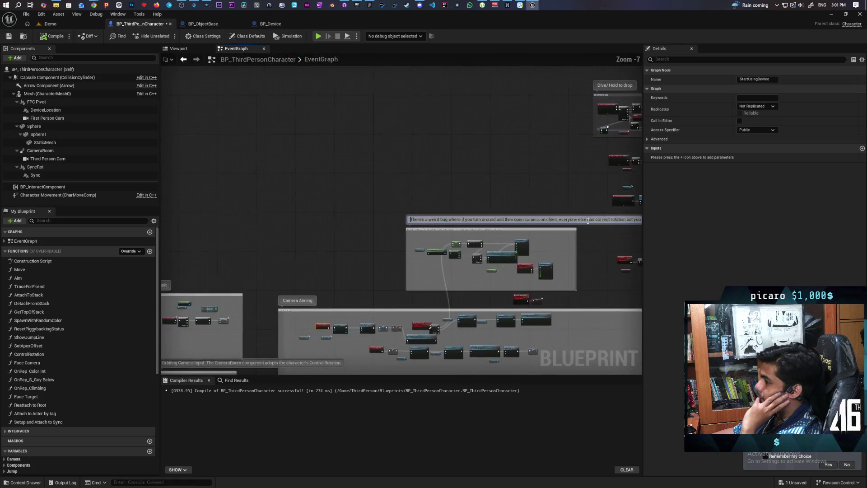
pyautogui.scroll(4, 383, 226)
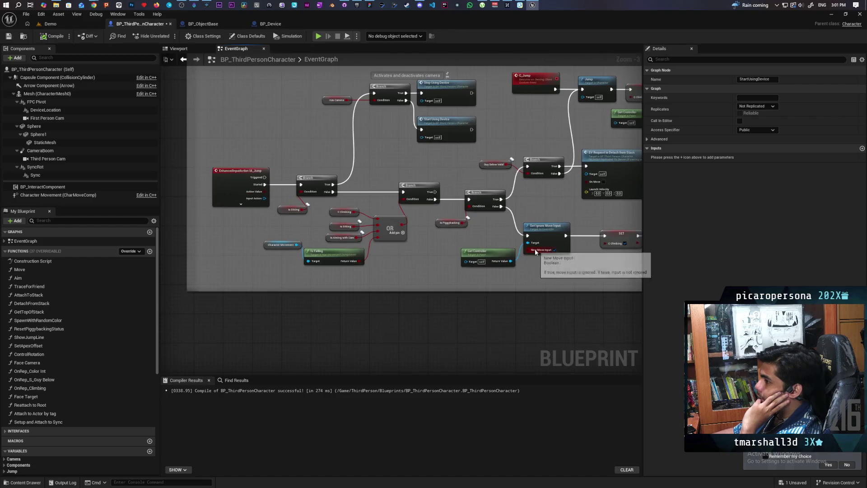
pyautogui.scroll(3, 449, 246)
pyautogui.moveTo(449, 245); pyautogui.dragTo(462, 176)
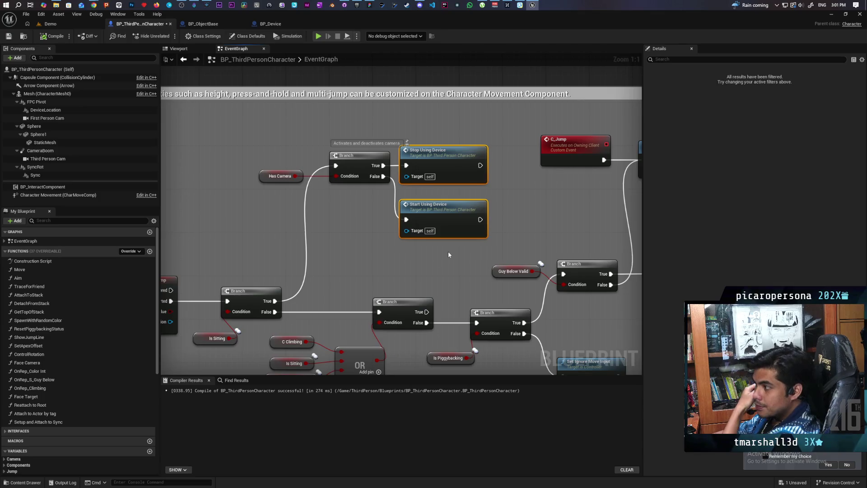
pyautogui.moveTo(448, 255); pyautogui.dragTo(478, 224)
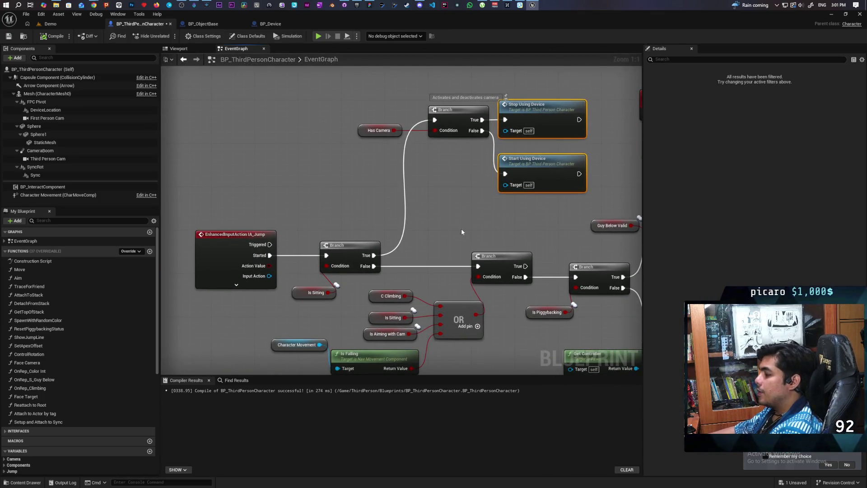
pyautogui.doubleClick(533, 172)
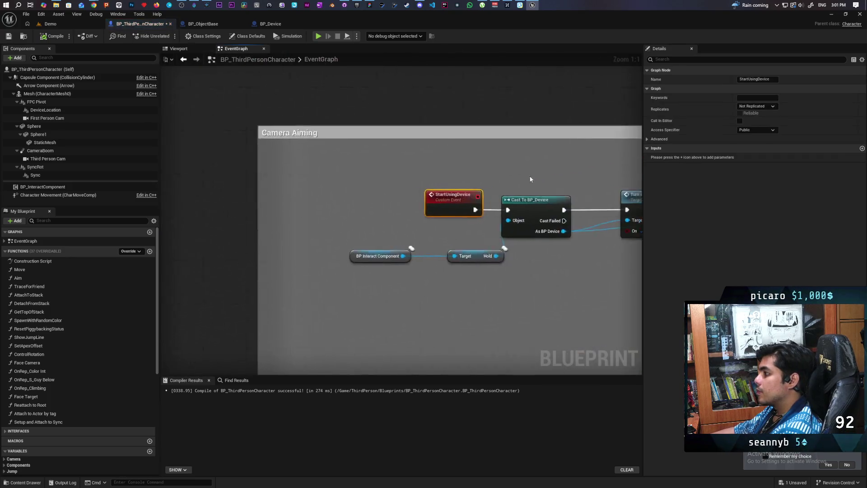
pyautogui.moveTo(391, 225)
pyautogui.mouseDown()
pyautogui.moveTo(320, 201)
pyautogui.moveTo(507, 196)
pyautogui.moveTo(401, 194)
pyautogui.moveTo(372, 177)
pyautogui.moveTo(339, 180)
pyautogui.moveTo(326, 200)
pyautogui.moveTo(278, 218)
pyautogui.moveTo(342, 214)
pyautogui.mouseUp()
pyautogui.click(359, 142)
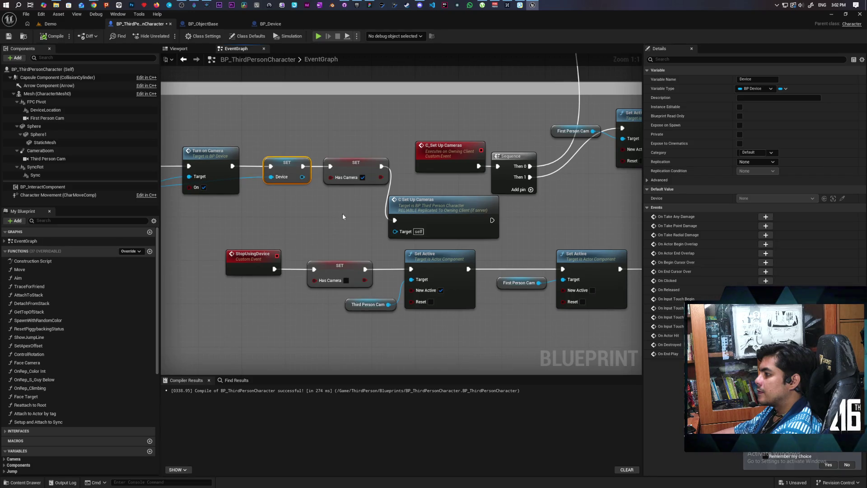
# - Reposition the C_Set Up Cameras event and call node, and wire the Has Camera SET into the Sequence
pyautogui.moveTo(566, 212); pyautogui.dragTo(444, 254)
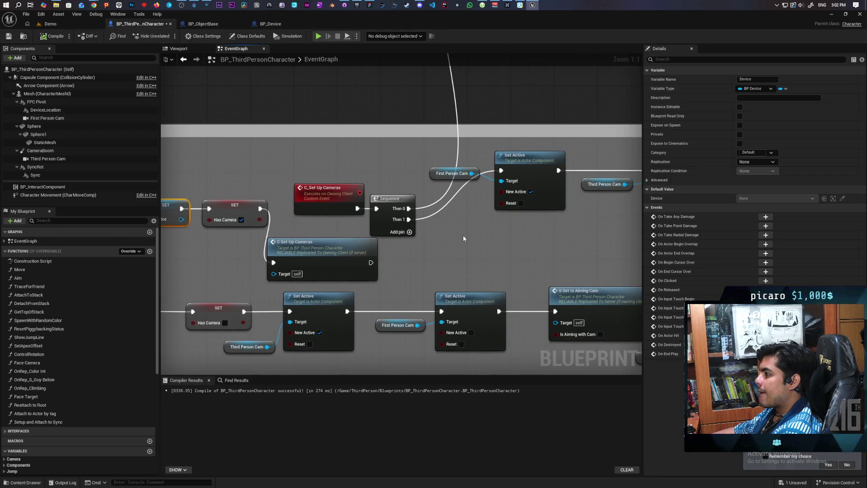
pyautogui.scroll(-5, 463, 238)
pyautogui.scroll(3, 397, 213)
pyautogui.click(397, 214)
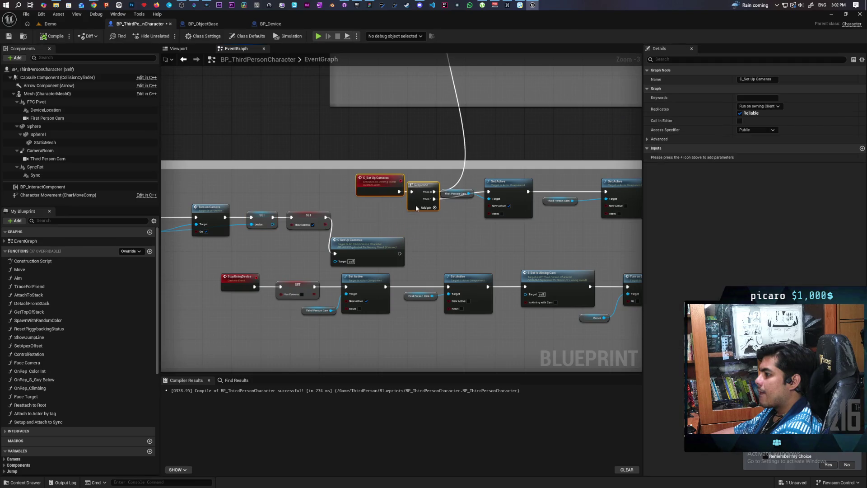
pyautogui.moveTo(416, 207); pyautogui.dragTo(409, 201)
pyautogui.moveTo(369, 247)
pyautogui.mouseDown()
pyautogui.moveTo(379, 212)
pyautogui.moveTo(379, 226)
pyautogui.mouseUp()
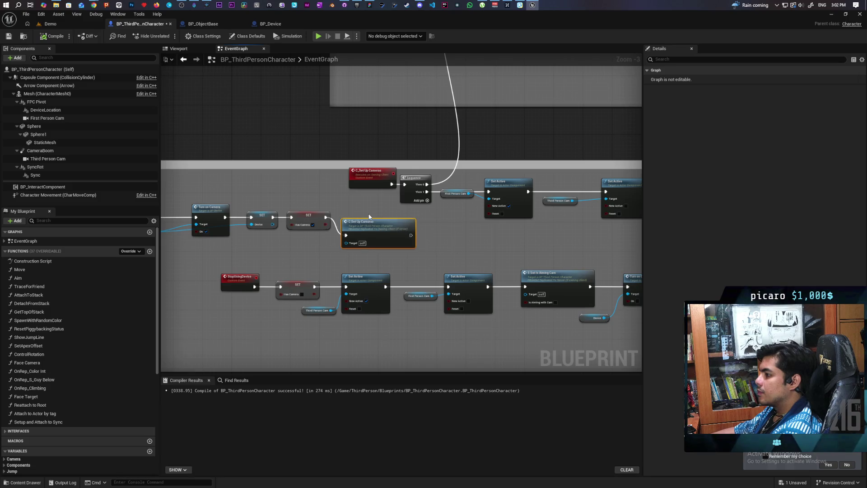
pyautogui.scroll(2, 277, 282)
pyautogui.moveTo(276, 287)
pyautogui.mouseDown()
pyautogui.moveTo(376, 245)
pyautogui.moveTo(291, 238)
pyautogui.moveTo(297, 228)
pyautogui.mouseUp()
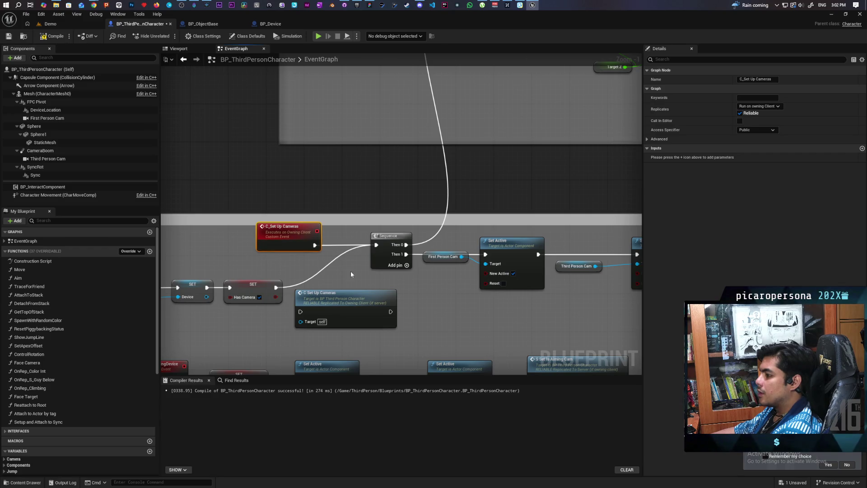
# - Review the rotation nodes above and break the Sequence's Then 0 link to them
pyautogui.moveTo(343, 254); pyautogui.dragTo(342, 330)
pyautogui.moveTo(395, 275)
pyautogui.mouseDown()
pyautogui.moveTo(358, 277)
pyautogui.moveTo(263, 229)
pyautogui.mouseUp()
pyautogui.moveTo(412, 229)
pyautogui.mouseDown()
pyautogui.moveTo(248, 209)
pyautogui.moveTo(284, 287)
pyautogui.moveTo(422, 309)
pyautogui.moveTo(407, 292)
pyautogui.moveTo(397, 316)
pyautogui.moveTo(368, 298)
pyautogui.moveTo(420, 326)
pyautogui.mouseUp()
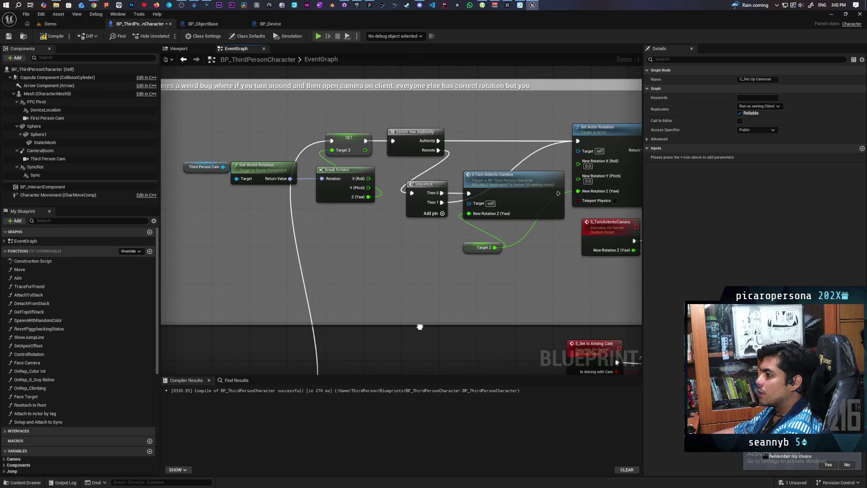
pyautogui.moveTo(420, 326)
pyautogui.mouseDown()
pyautogui.moveTo(480, 326)
pyautogui.moveTo(398, 330)
pyautogui.moveTo(427, 232)
pyautogui.moveTo(416, 296)
pyautogui.moveTo(422, 226)
pyautogui.moveTo(383, 312)
pyautogui.moveTo(323, 305)
pyautogui.moveTo(458, 254)
pyautogui.moveTo(513, 211)
pyautogui.mouseUp()
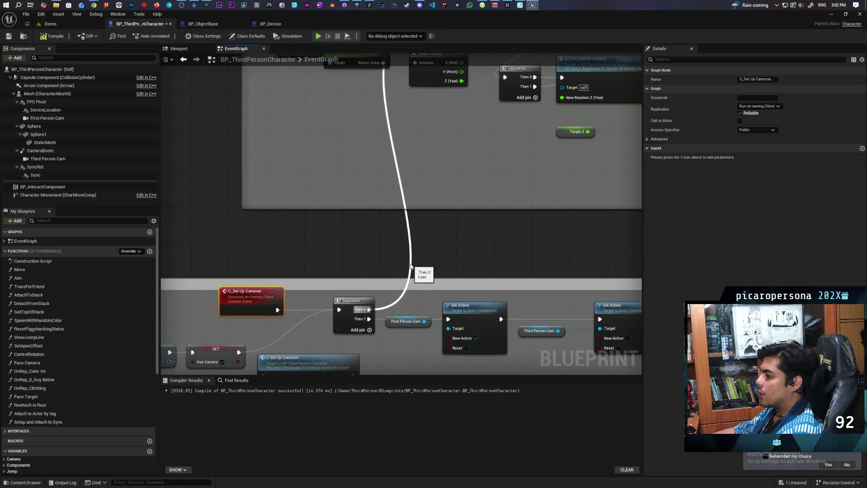
pyautogui.click(420, 263)
pyautogui.keyDown('alt'); pyautogui.click(411, 261); pyautogui.keyUp('alt')
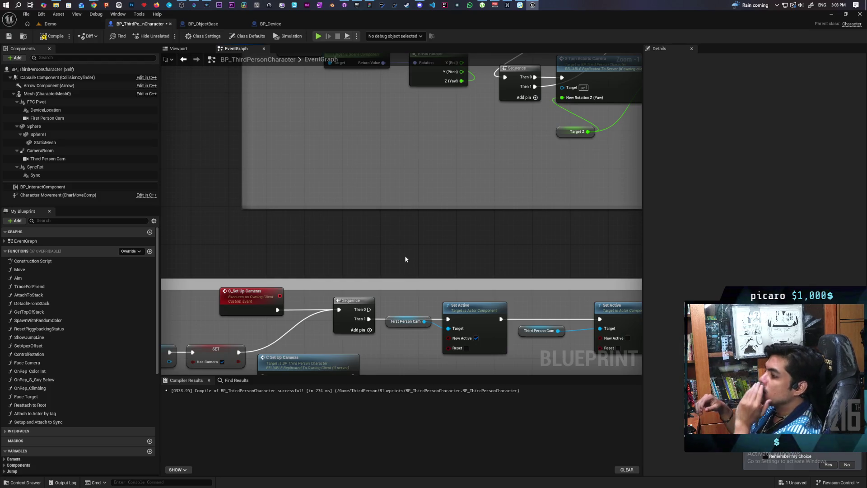
pyautogui.scroll(-3, 405, 255)
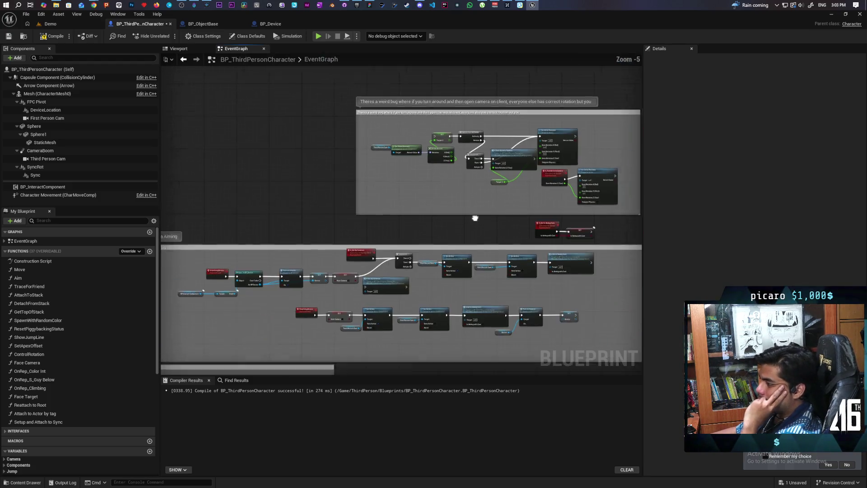
pyautogui.scroll(2, 403, 251)
pyautogui.scroll(-2, 256, 247)
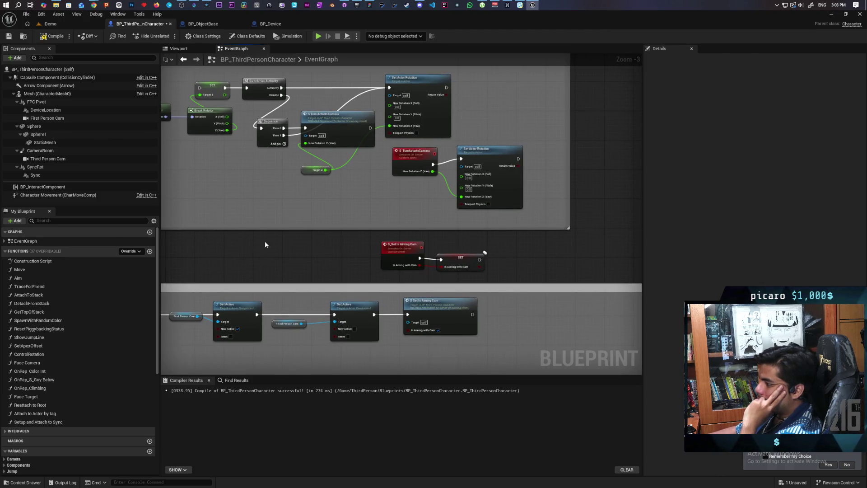
pyautogui.scroll(4, 340, 248)
pyautogui.moveTo(339, 247); pyautogui.dragTo(521, 286)
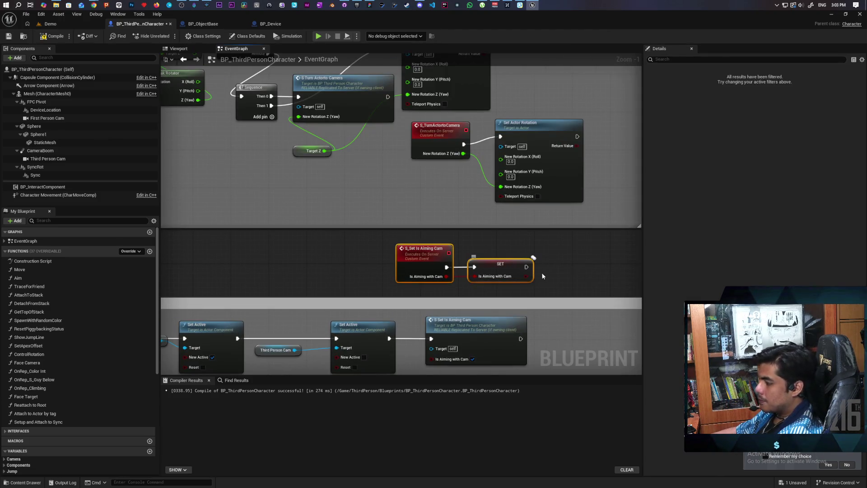
pyautogui.click(562, 256)
pyautogui.moveTo(474, 241)
pyautogui.mouseDown()
pyautogui.moveTo(503, 263)
pyautogui.moveTo(458, 301)
pyautogui.mouseUp()
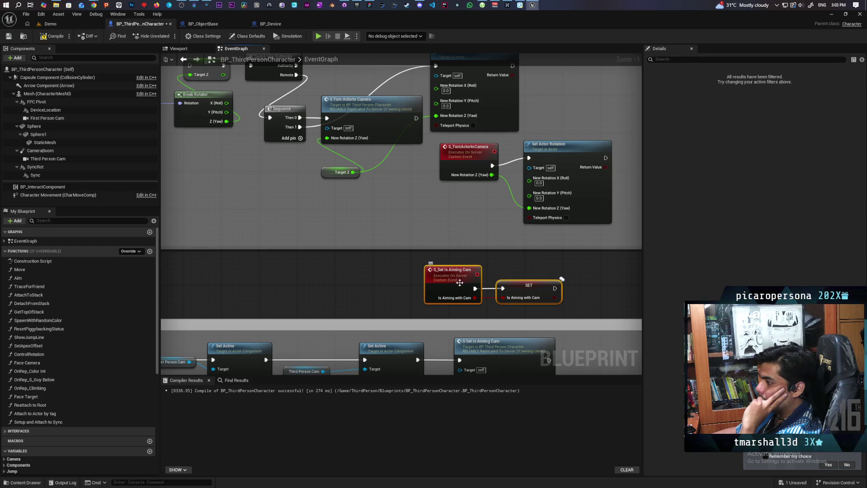
pyautogui.moveTo(460, 282)
pyautogui.mouseDown()
pyautogui.moveTo(393, 210)
pyautogui.moveTo(404, 213)
pyautogui.mouseUp()
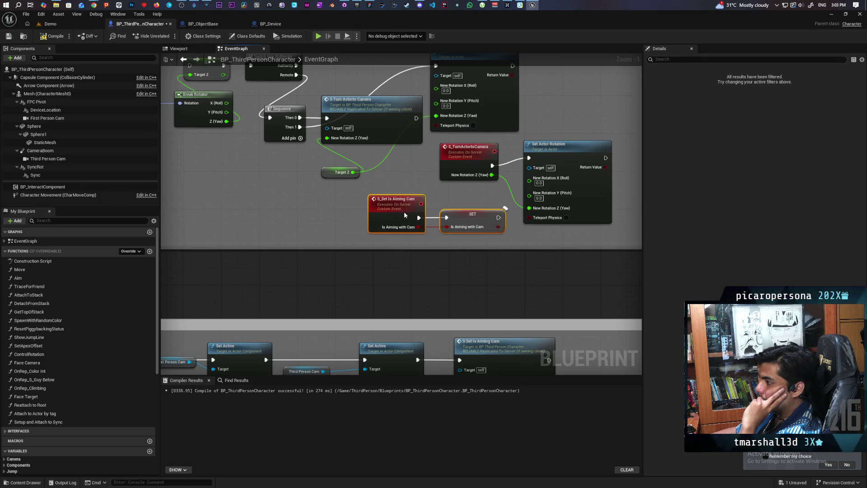
pyautogui.scroll(-2, 431, 269)
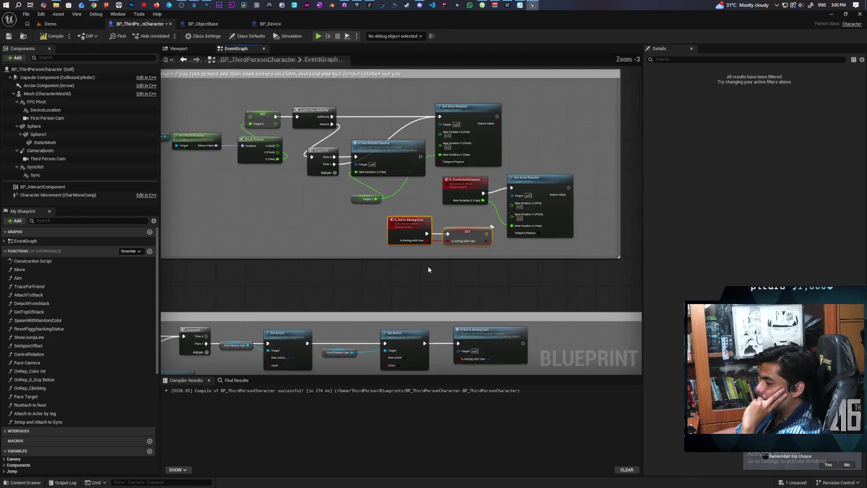
pyautogui.scroll(1, 428, 270)
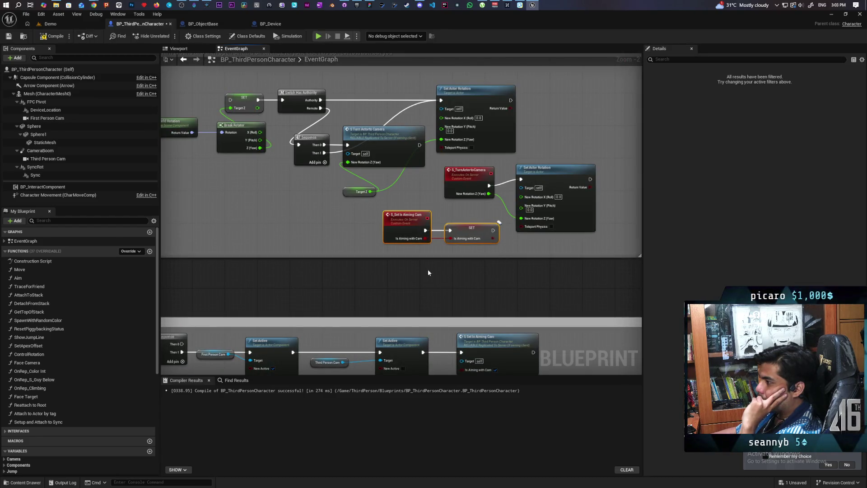
pyautogui.scroll(-2, 427, 269)
pyautogui.scroll(4, 463, 218)
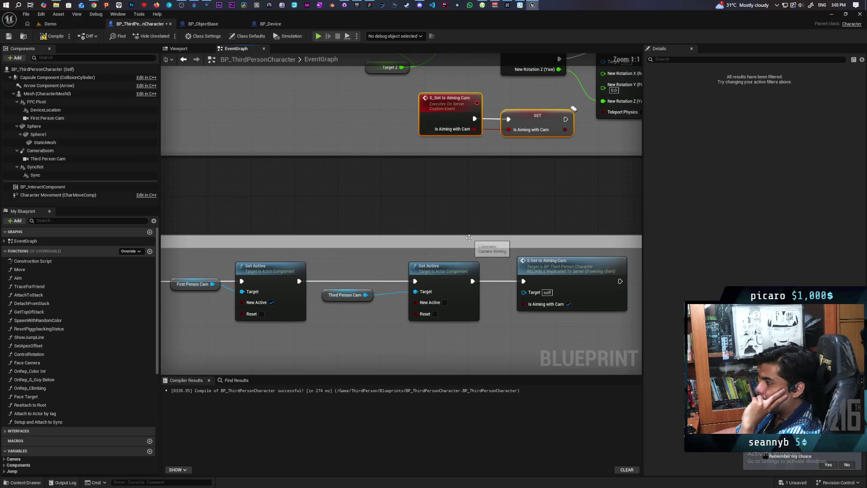
pyautogui.scroll(-4, 469, 237)
pyautogui.scroll(3, 502, 213)
pyautogui.moveTo(424, 219)
pyautogui.mouseDown()
pyautogui.moveTo(528, 238)
pyautogui.moveTo(465, 239)
pyautogui.moveTo(530, 238)
pyautogui.moveTo(474, 243)
pyautogui.mouseUp()
pyautogui.moveTo(397, 244)
pyautogui.mouseDown()
pyautogui.moveTo(563, 248)
pyautogui.moveTo(368, 256)
pyautogui.mouseUp()
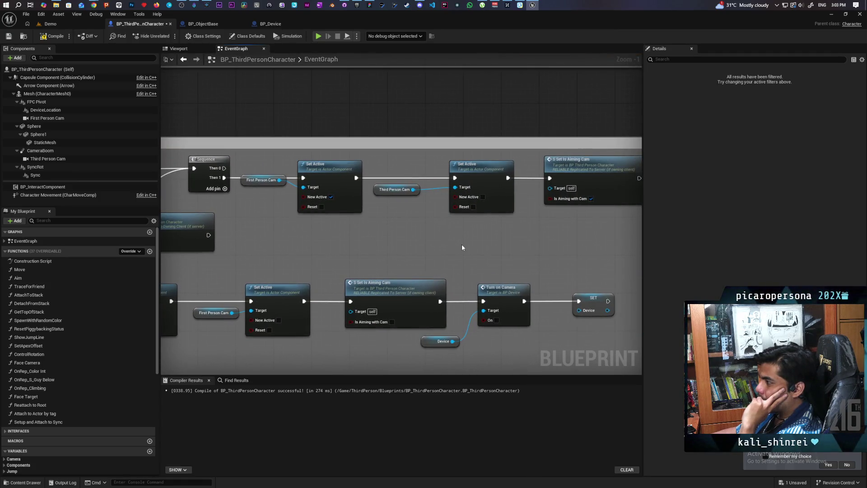
pyautogui.scroll(-1, 461, 247)
pyautogui.moveTo(599, 189)
pyautogui.mouseDown()
pyautogui.moveTo(289, 230)
pyautogui.moveTo(261, 241)
pyautogui.moveTo(337, 209)
pyautogui.moveTo(501, 212)
pyautogui.mouseUp()
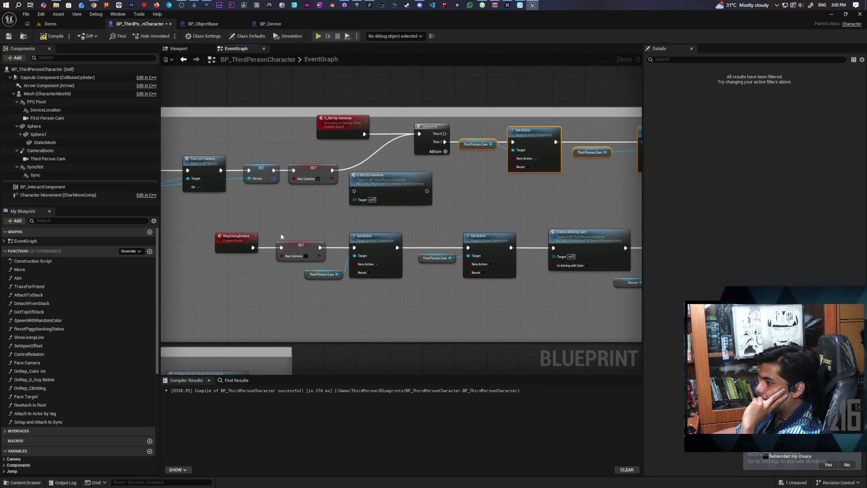
pyautogui.moveTo(239, 232); pyautogui.dragTo(473, 291)
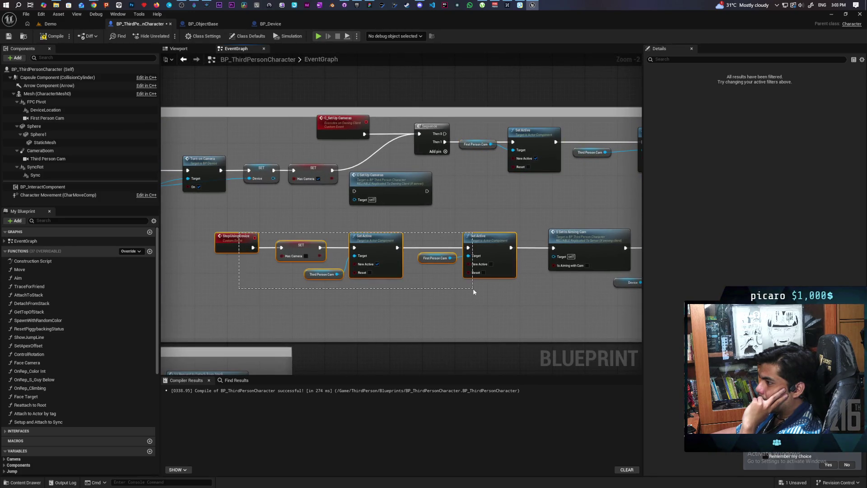
pyautogui.moveTo(312, 296)
pyautogui.mouseDown()
pyautogui.moveTo(535, 294)
pyautogui.moveTo(334, 285)
pyautogui.mouseUp()
pyautogui.moveTo(450, 284)
pyautogui.mouseDown()
pyautogui.moveTo(372, 280)
pyautogui.moveTo(322, 246)
pyautogui.moveTo(359, 280)
pyautogui.mouseUp()
pyautogui.click(322, 239)
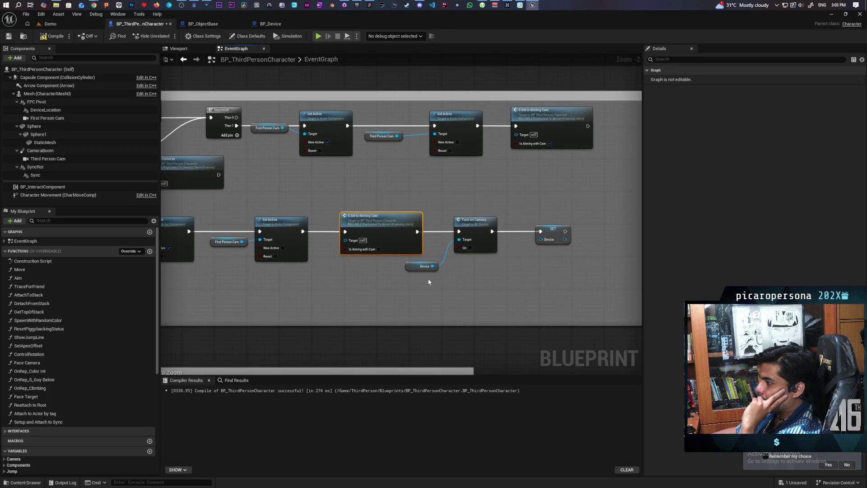
pyautogui.moveTo(431, 215)
pyautogui.mouseDown()
pyautogui.moveTo(459, 286)
pyautogui.moveTo(450, 251)
pyautogui.mouseUp()
pyautogui.click(476, 239)
pyautogui.scroll(-3, 458, 278)
pyautogui.moveTo(448, 279)
pyautogui.mouseDown()
pyautogui.moveTo(451, 209)
pyautogui.moveTo(474, 184)
pyautogui.mouseUp()
pyautogui.scroll(3, 474, 184)
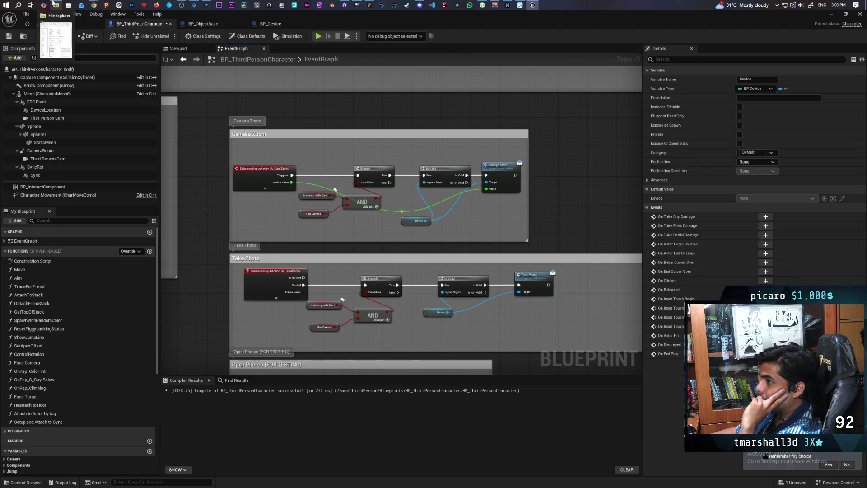
# - In File Explorer, navigate to the Paparazi project's Saved\Photos folder
pyautogui.click(55, 5)
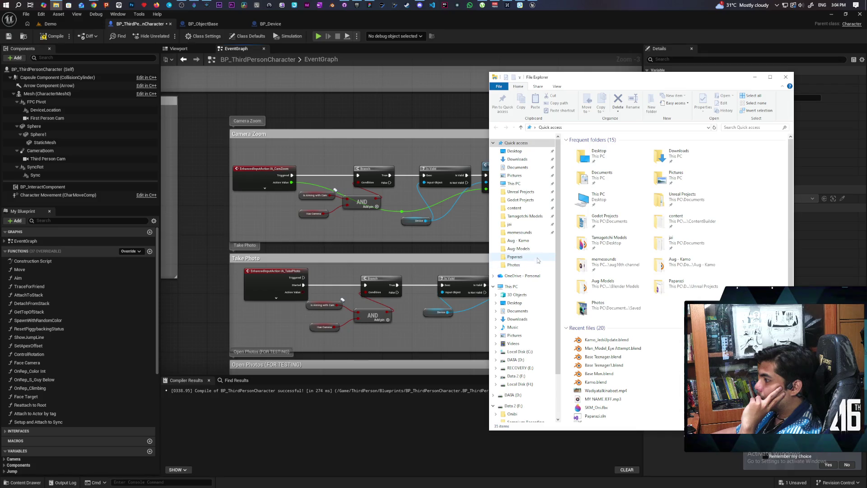
pyautogui.click(520, 191)
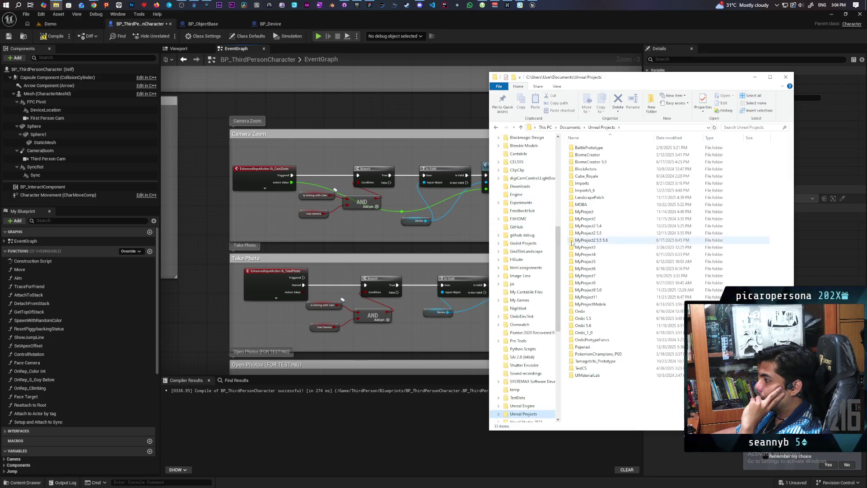
pyautogui.click(568, 128)
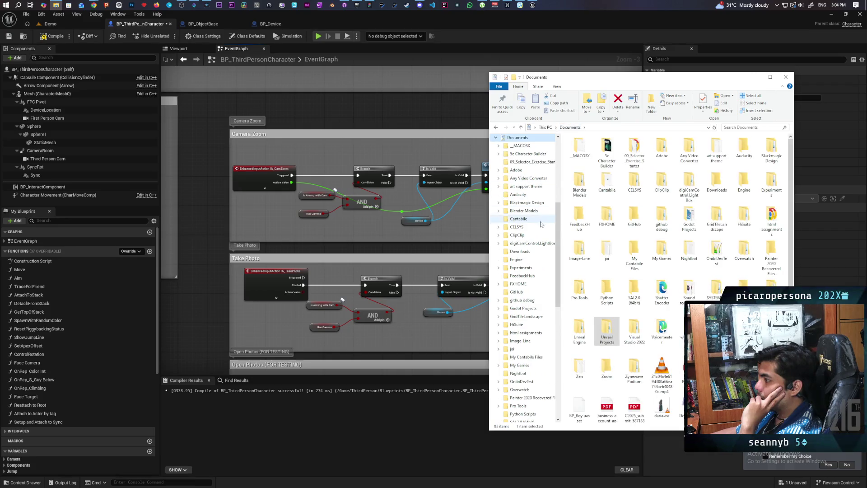
pyautogui.click(545, 129)
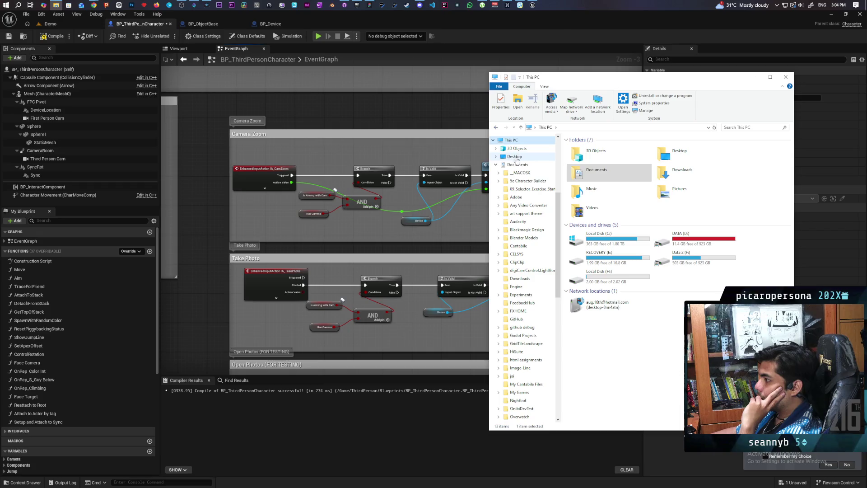
pyautogui.click(496, 165)
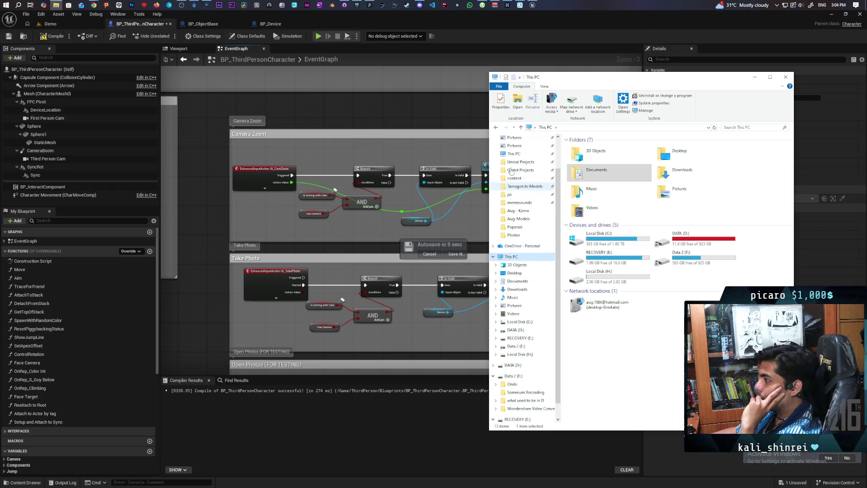
pyautogui.scroll(5, 519, 217)
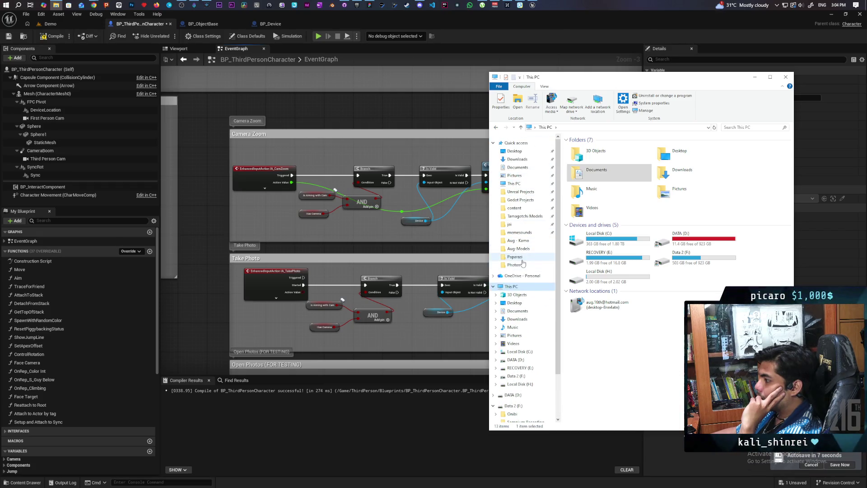
pyautogui.click(515, 257)
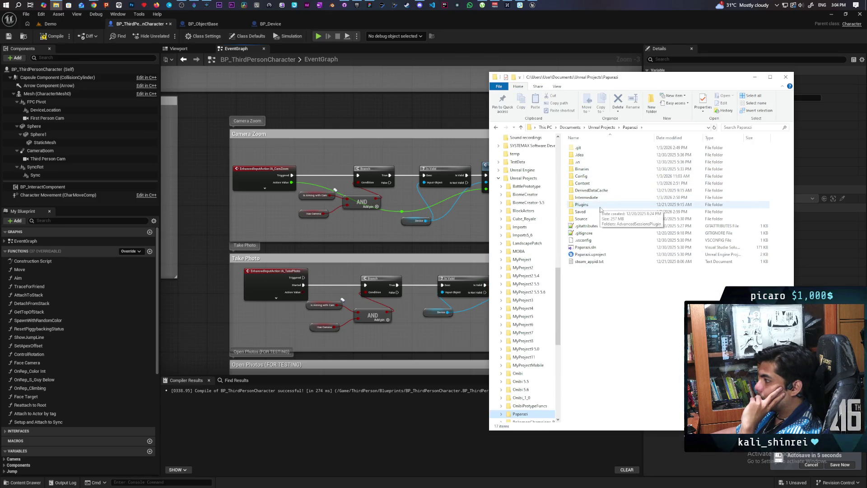
pyautogui.doubleClick(582, 211)
pyautogui.doubleClick(601, 192)
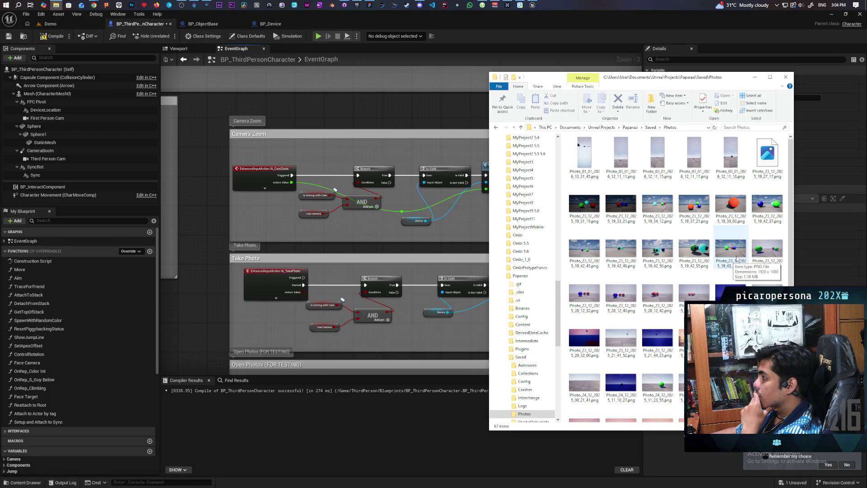
# - Select and delete all 67 photos, then minimize File Explorer
pyautogui.scroll(-5, 736, 258)
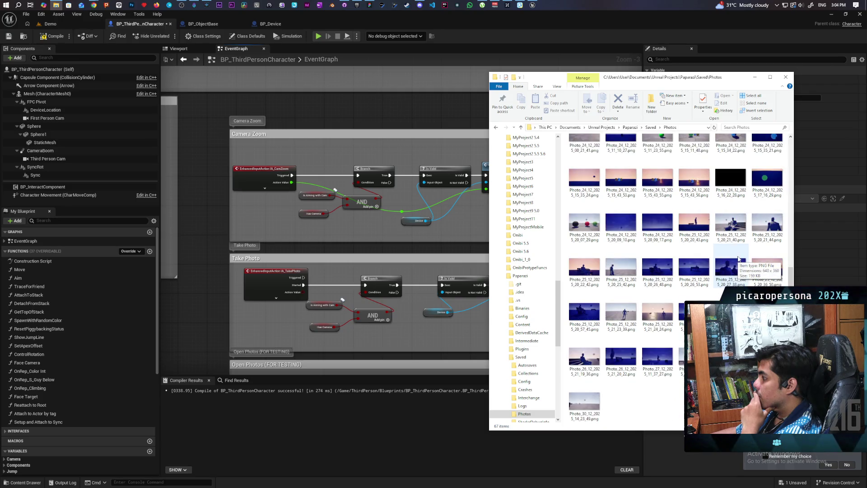
pyautogui.scroll(4, 738, 258)
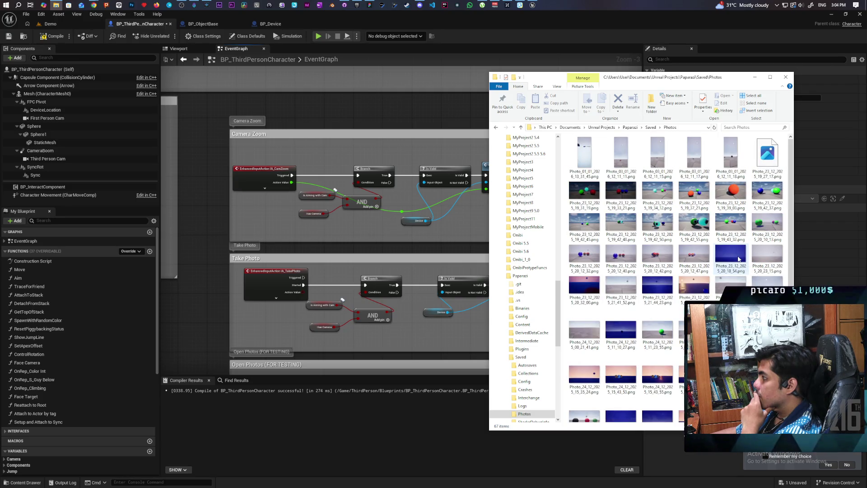
pyautogui.scroll(-3, 738, 258)
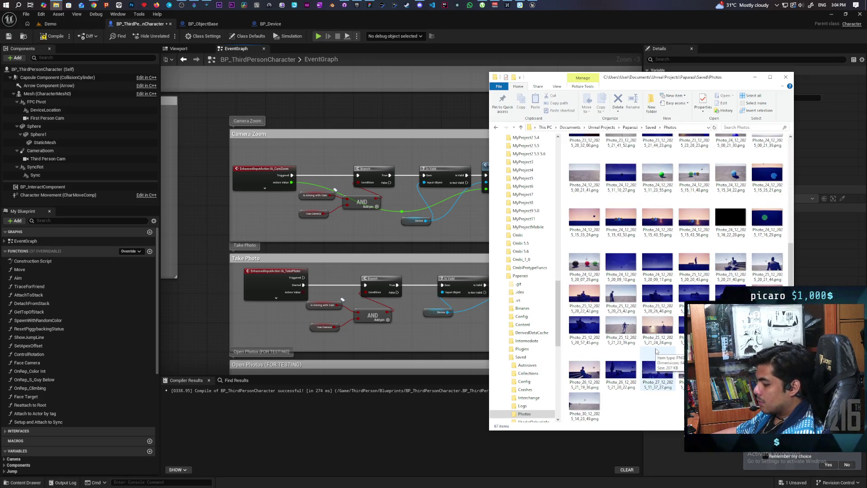
pyautogui.hotkey('ctrl', 'a')
pyautogui.press('Delete')
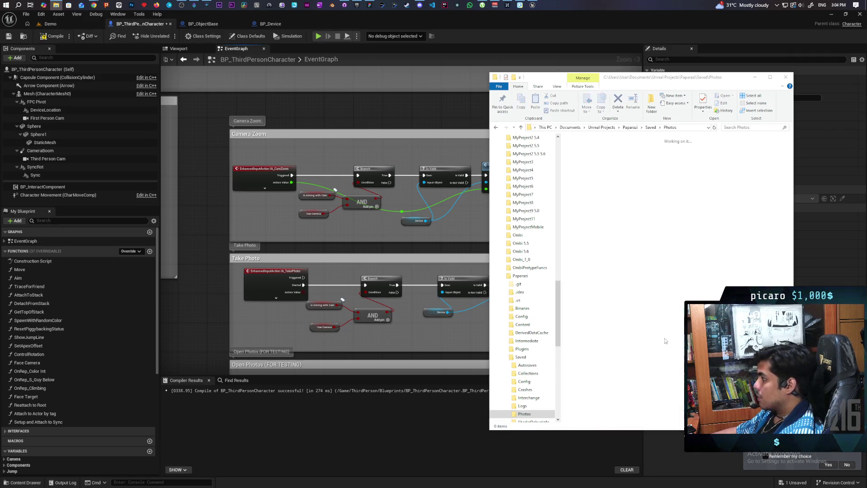
pyautogui.click(761, 77)
pyautogui.click(62, 24)
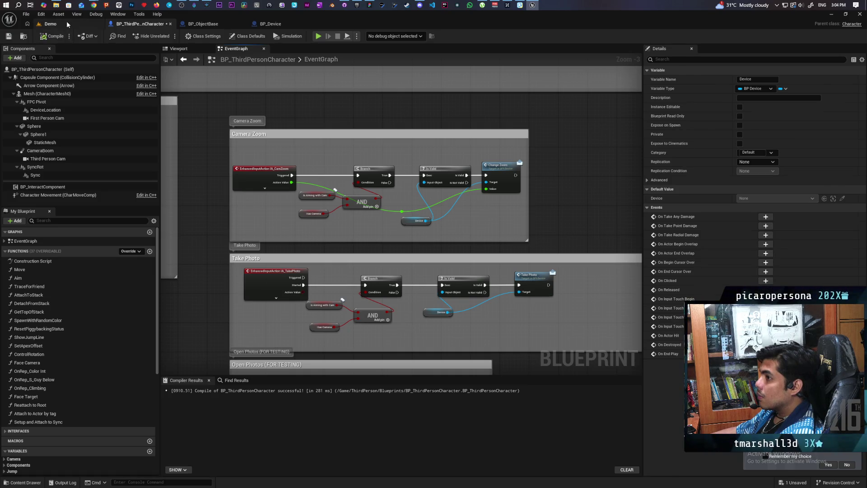
# - Run a three-client PIE session of the Demo level to test the camera device, then stop it
pyautogui.click(167, 36)
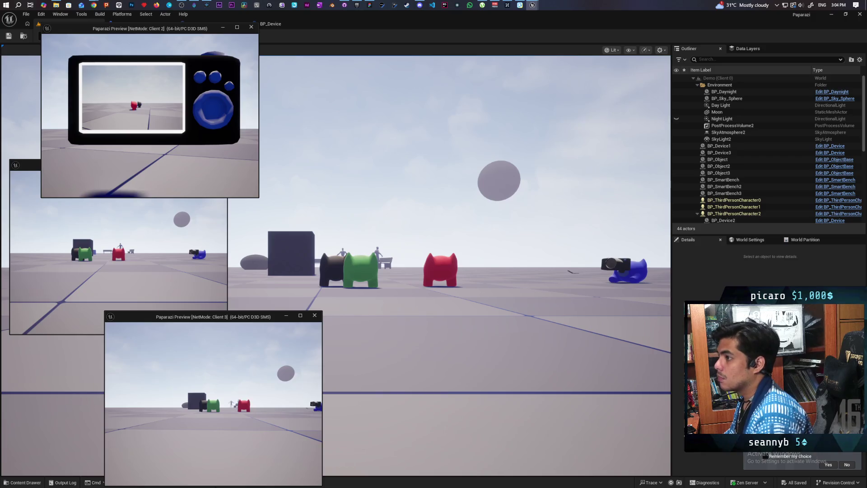
pyautogui.press('Escape')
pyautogui.click(57, 6)
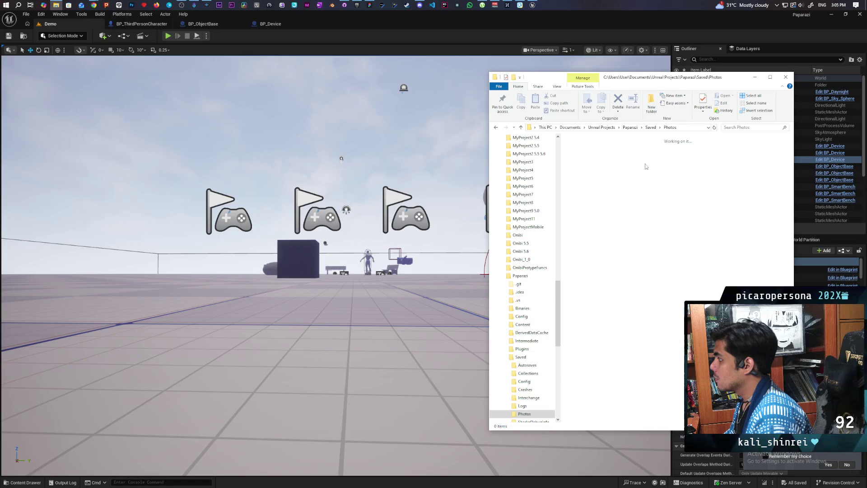
# - Reopen Saved\Photos twice to confirm it holds 0 items, then close File Explorer
pyautogui.click(650, 128)
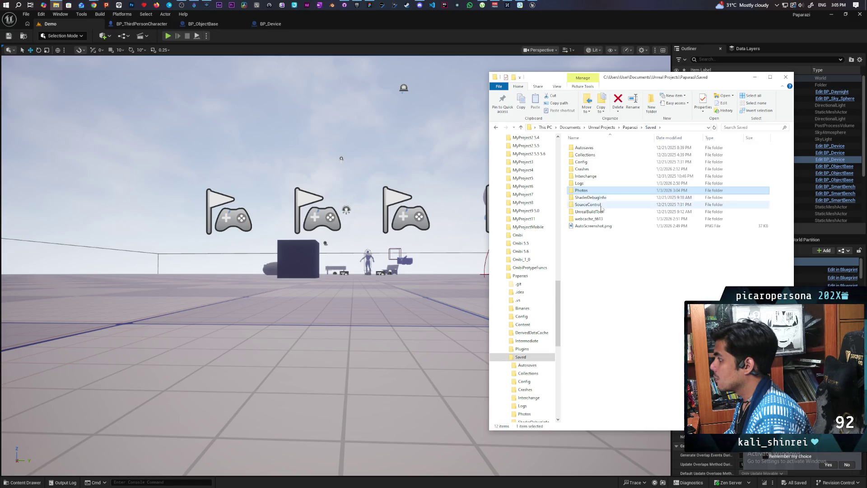
pyautogui.doubleClick(585, 191)
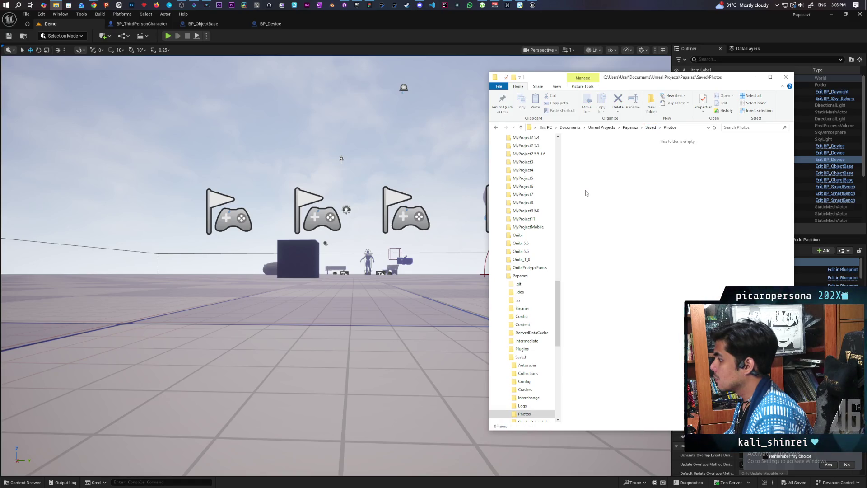
pyautogui.click(649, 128)
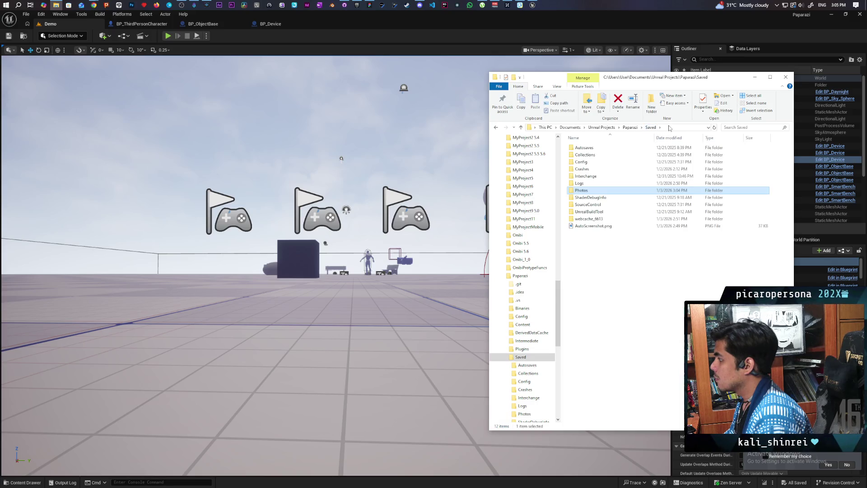
pyautogui.doubleClick(583, 191)
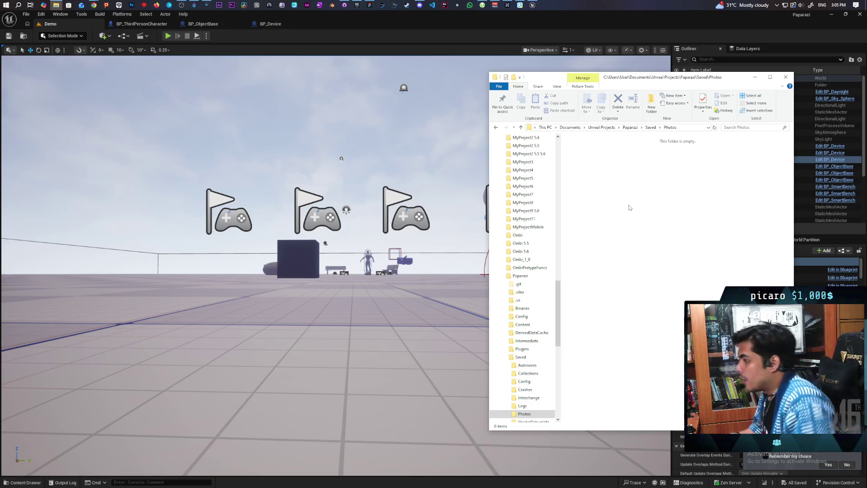
pyautogui.click(785, 78)
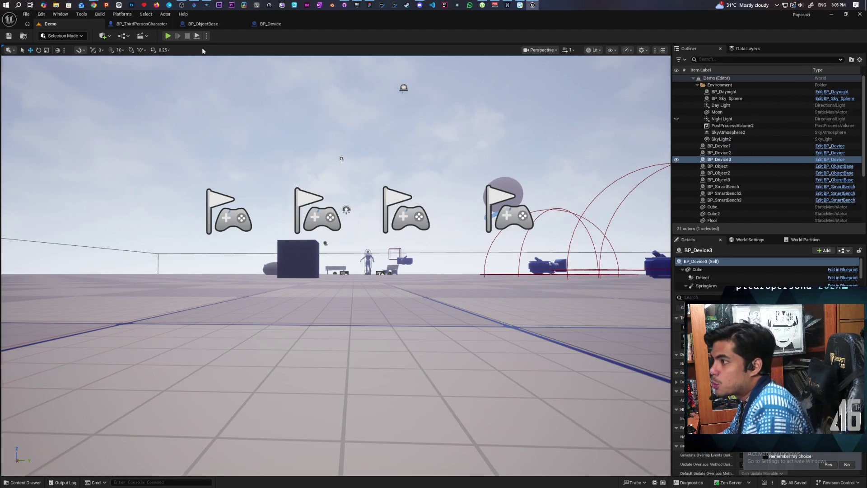
# - Switch to BP_Device's EventGraph and frame the TakePhoto chain with Capture Scene
pyautogui.click(283, 23)
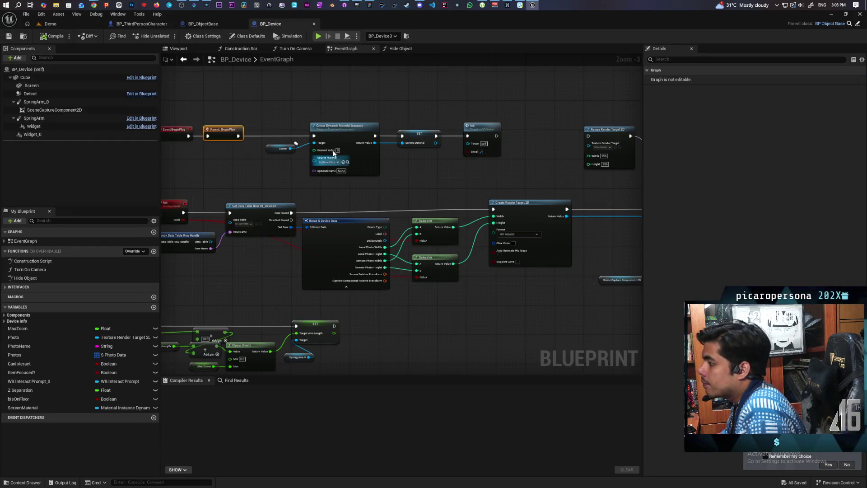
pyautogui.scroll(-4, 322, 171)
pyautogui.scroll(5, 322, 170)
pyautogui.scroll(-1, 378, 218)
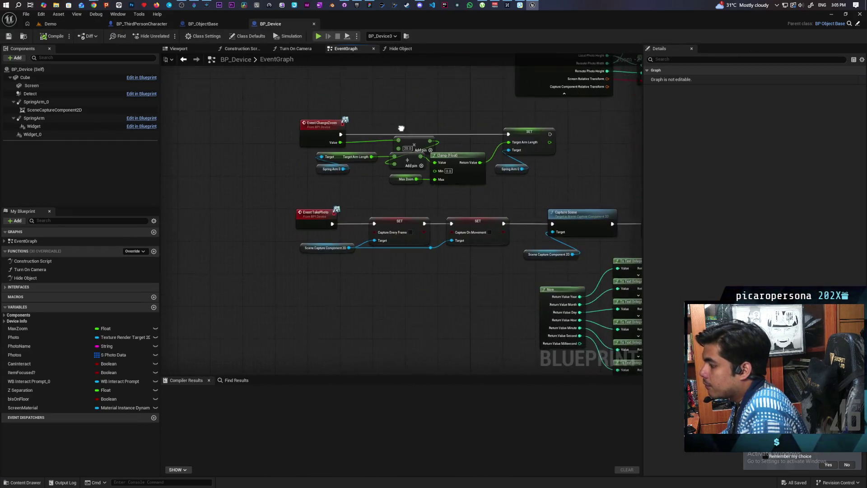
pyautogui.moveTo(364, 67)
pyautogui.mouseDown()
pyautogui.moveTo(356, 217)
pyautogui.moveTo(295, 238)
pyautogui.mouseUp()
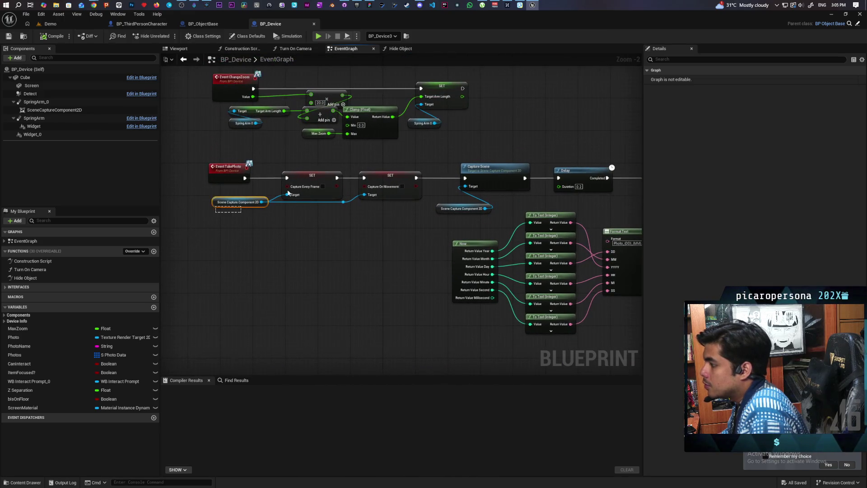
pyautogui.moveTo(422, 210); pyautogui.dragTo(361, 214)
pyautogui.moveTo(391, 186); pyautogui.dragTo(422, 222)
pyautogui.click(422, 223)
# - Select the Scene Capture Component 2D node and pan to the Create Render Target 2D node
pyautogui.moveTo(369, 220)
pyautogui.mouseDown()
pyautogui.moveTo(374, 244)
pyautogui.moveTo(276, 238)
pyautogui.moveTo(468, 238)
pyautogui.mouseUp()
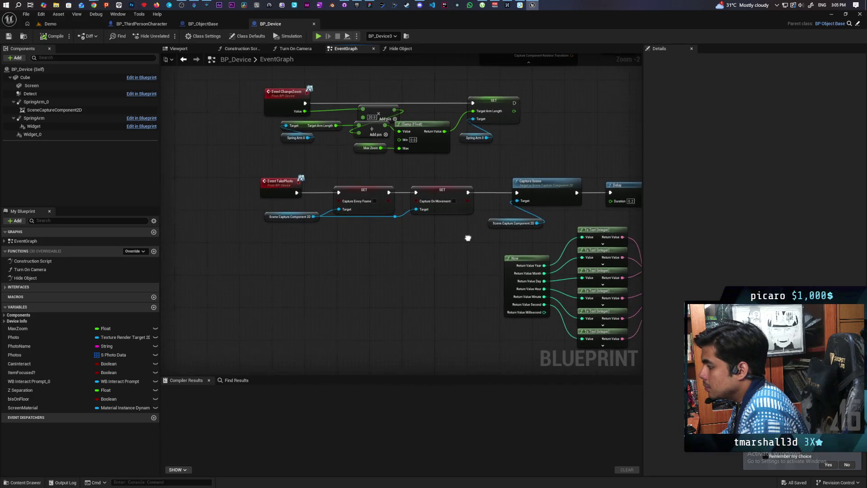
pyautogui.scroll(-3, 468, 238)
pyautogui.moveTo(452, 198)
pyautogui.mouseDown()
pyautogui.moveTo(357, 245)
pyautogui.moveTo(293, 252)
pyautogui.mouseUp()
pyautogui.scroll(2, 357, 245)
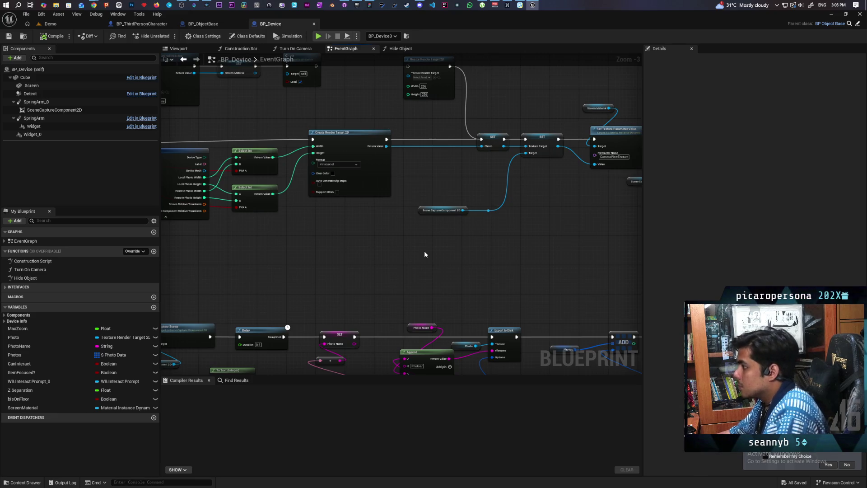
pyautogui.moveTo(424, 251)
pyautogui.mouseDown()
pyautogui.moveTo(482, 191)
pyautogui.moveTo(447, 248)
pyautogui.moveTo(356, 248)
pyautogui.mouseUp()
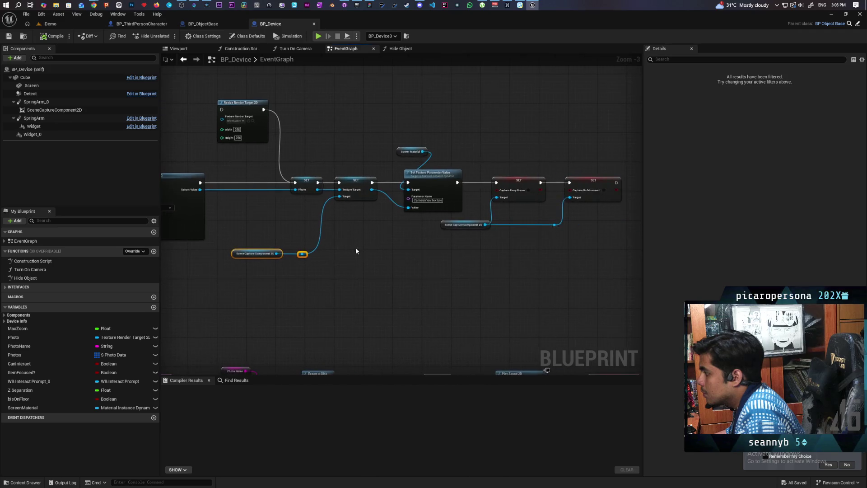
pyautogui.moveTo(432, 235)
pyautogui.mouseDown()
pyautogui.moveTo(468, 254)
pyautogui.moveTo(483, 247)
pyautogui.mouseUp()
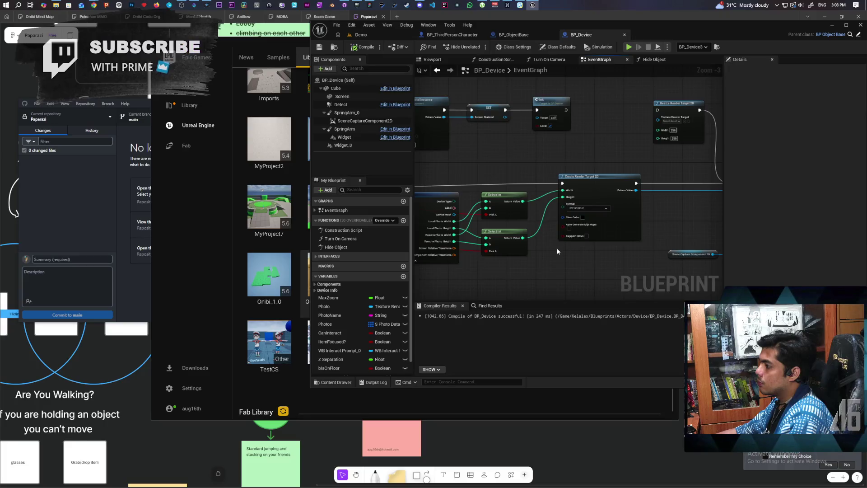
# - Select SceneCaptureComponent2D, collapse post-process settings, and open its RT_DeviceView Texture Target
pyautogui.scroll(3, 544, 255)
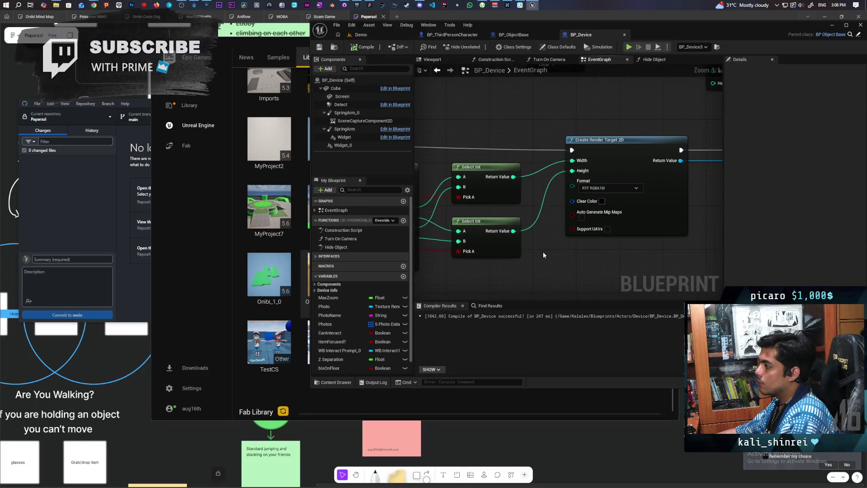
pyautogui.scroll(-2, 542, 251)
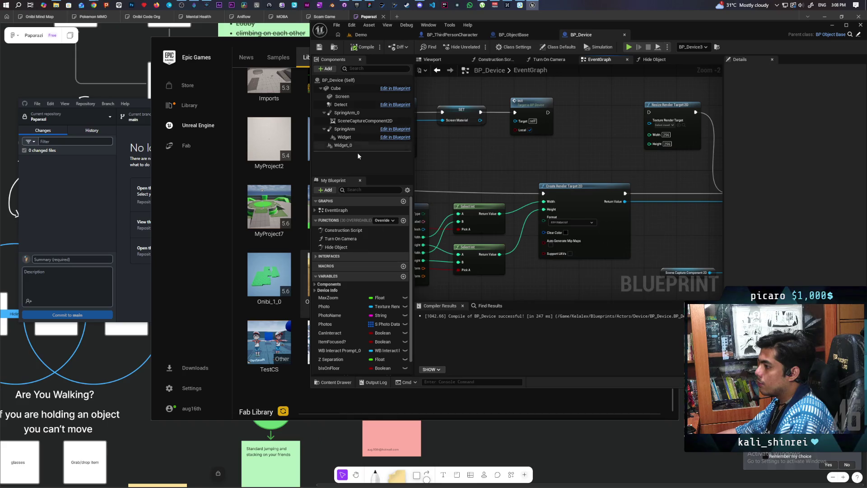
pyautogui.click(345, 122)
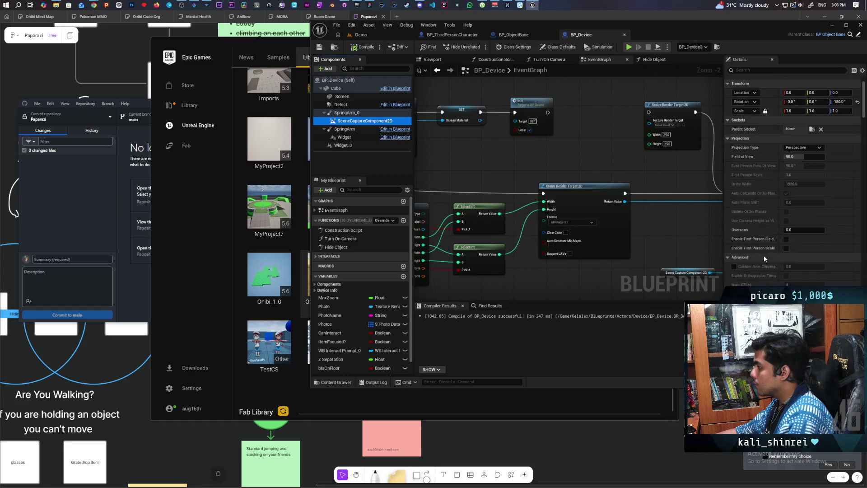
pyautogui.scroll(1, 764, 258)
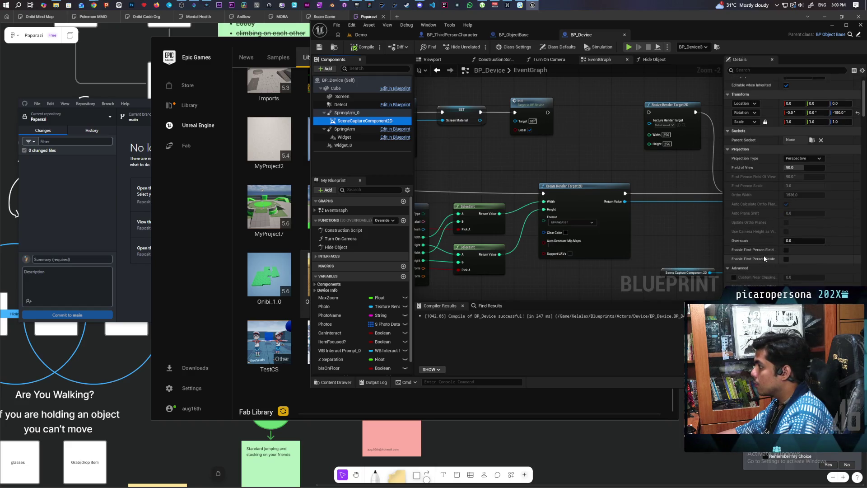
pyautogui.scroll(-5, 763, 255)
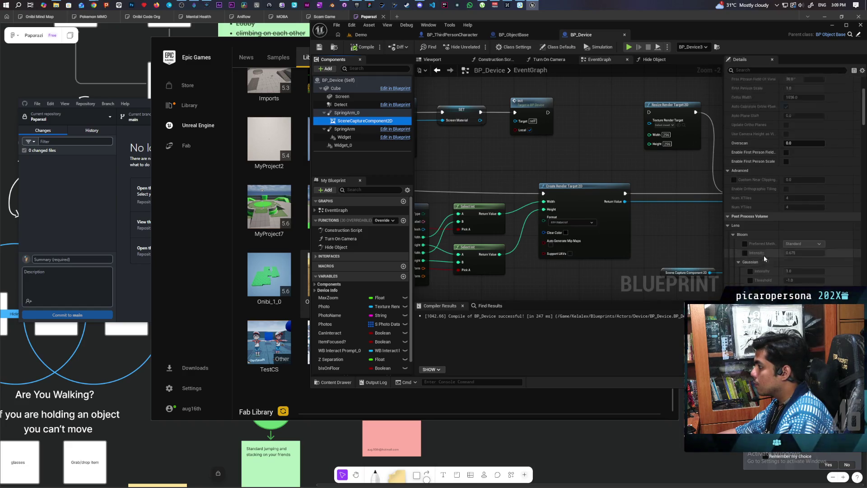
pyautogui.scroll(-2, 763, 255)
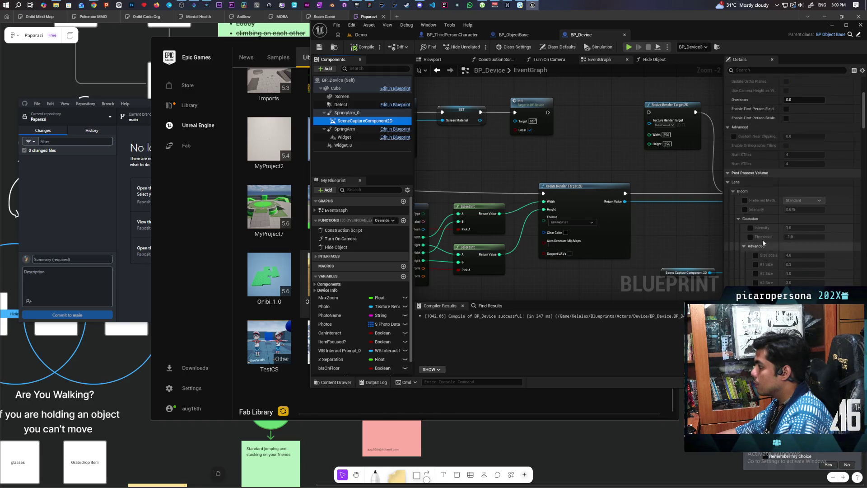
pyautogui.click(728, 173)
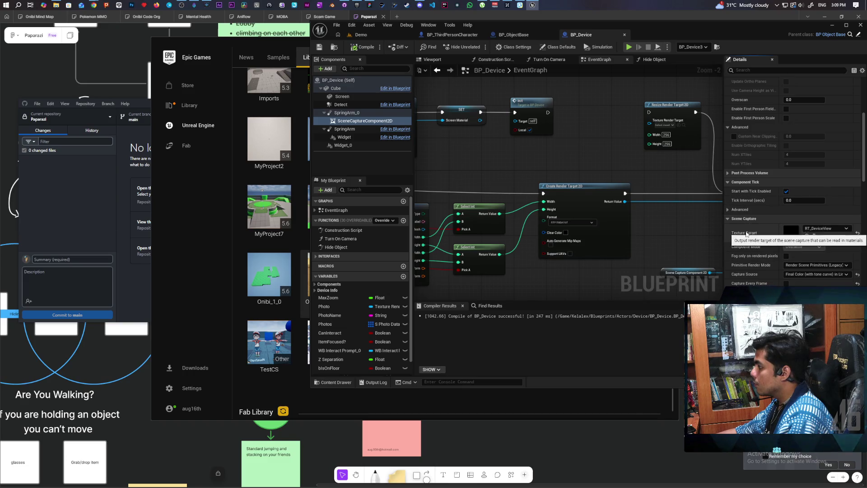
pyautogui.scroll(-1, 768, 263)
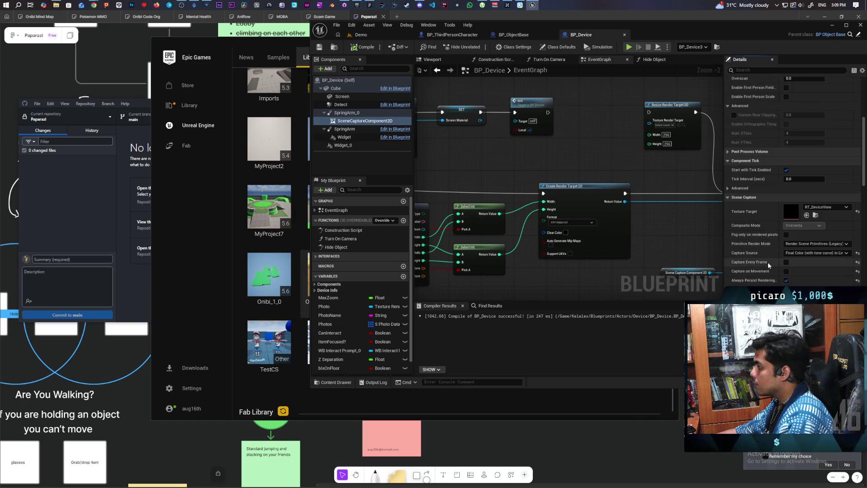
pyautogui.scroll(-1, 767, 262)
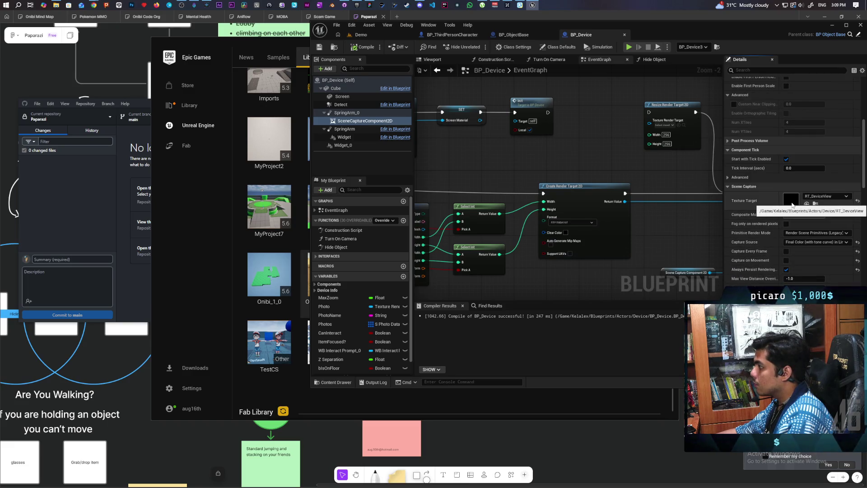
pyautogui.doubleClick(791, 202)
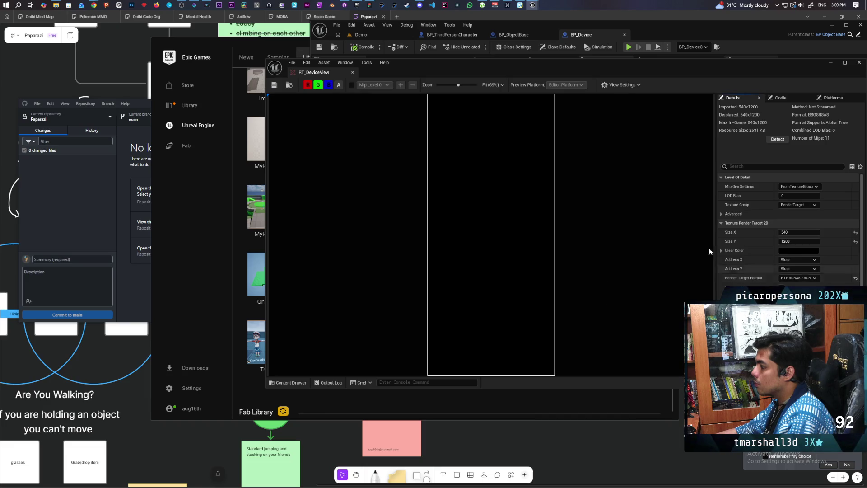
# - Return to BP_Device's graph and drag the RT_DeviceView window off it
pyautogui.click(532, 36)
pyautogui.click(450, 35)
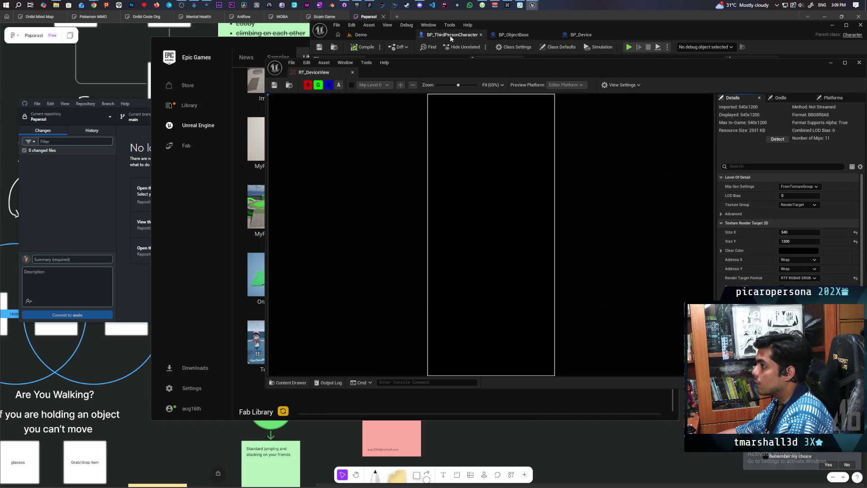
pyautogui.click(519, 34)
pyautogui.click(587, 37)
pyautogui.moveTo(592, 70)
pyautogui.mouseDown()
pyautogui.moveTo(504, 260)
pyautogui.moveTo(462, 273)
pyautogui.mouseUp()
# - Set the Create Render Target 2D Format to RTF RGBA8 SRGB, keeping RT_DeviceView aside
pyautogui.click(551, 224)
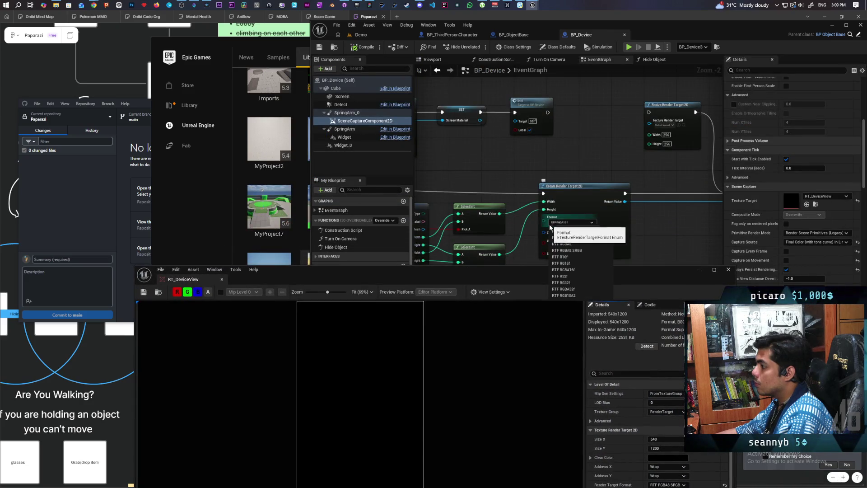
pyautogui.click(547, 227)
pyautogui.moveTo(550, 276)
pyautogui.mouseDown()
pyautogui.moveTo(349, 189)
pyautogui.moveTo(341, 130)
pyautogui.mouseUp()
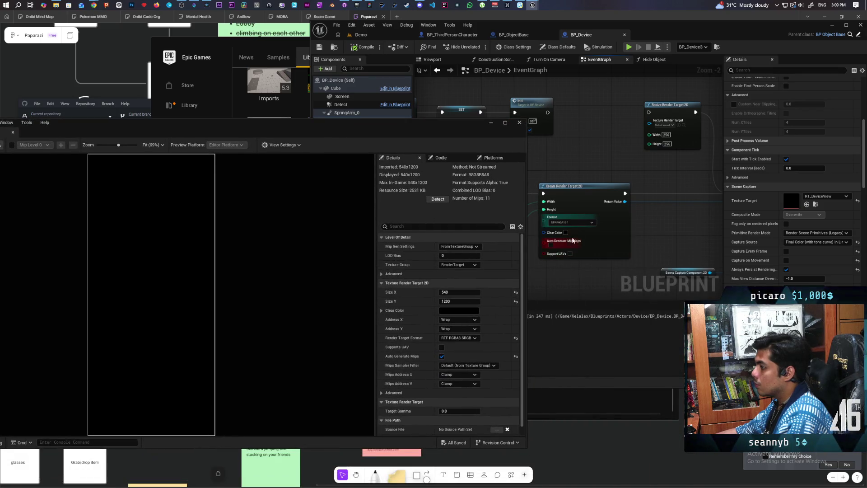
pyautogui.click(580, 223)
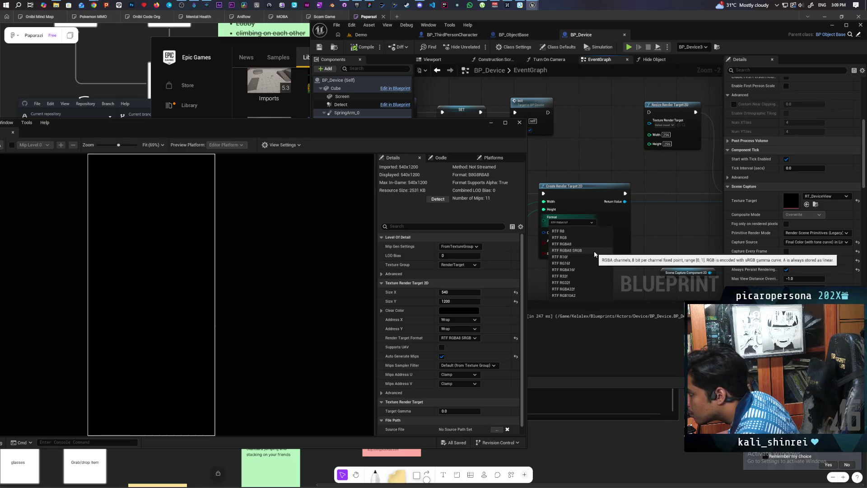
pyautogui.click(594, 252)
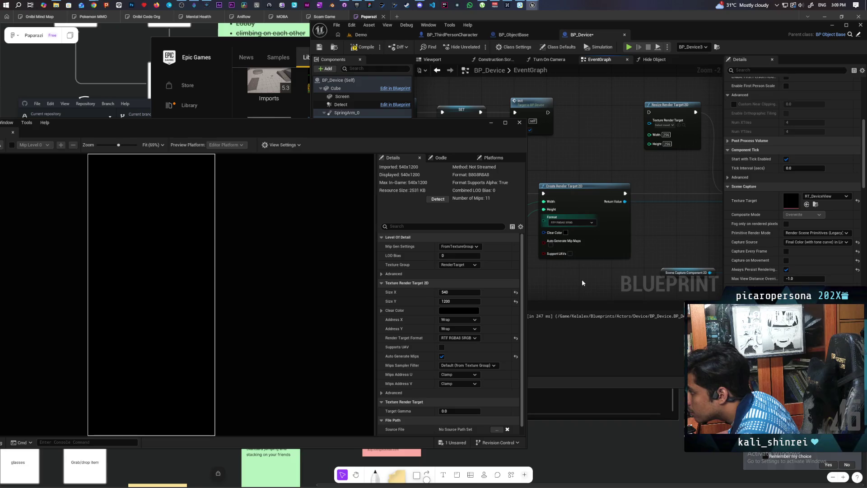
pyautogui.moveTo(474, 129)
pyautogui.mouseDown()
pyautogui.moveTo(397, 179)
pyautogui.moveTo(392, 167)
pyautogui.moveTo(505, 111)
pyautogui.moveTo(493, 113)
pyautogui.mouseUp()
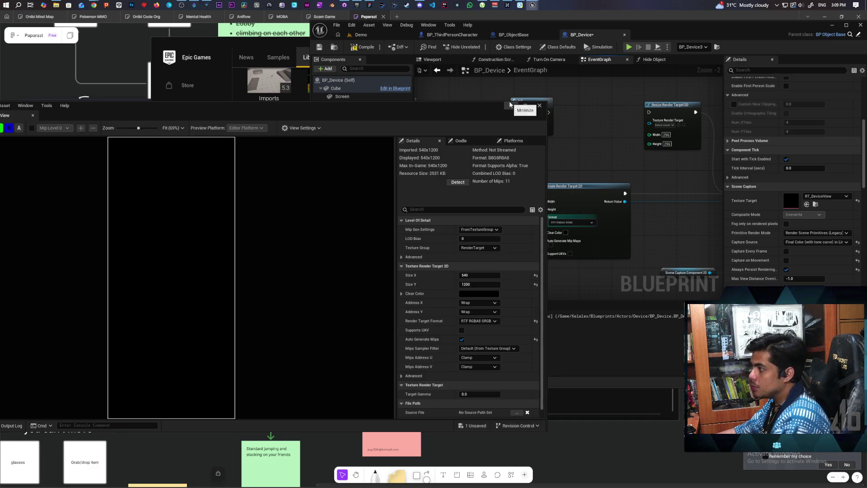
pyautogui.moveTo(509, 102)
pyautogui.mouseDown()
pyautogui.moveTo(619, 125)
pyautogui.moveTo(465, 103)
pyautogui.mouseUp()
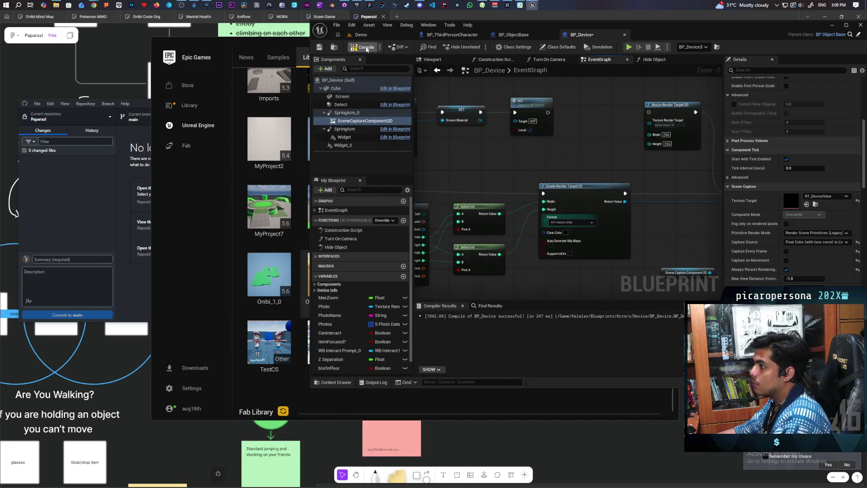
# - Play the Demo level in multiplayer PIE, raise the camera device, snap a photo, then return to the live view
pyautogui.click(369, 35)
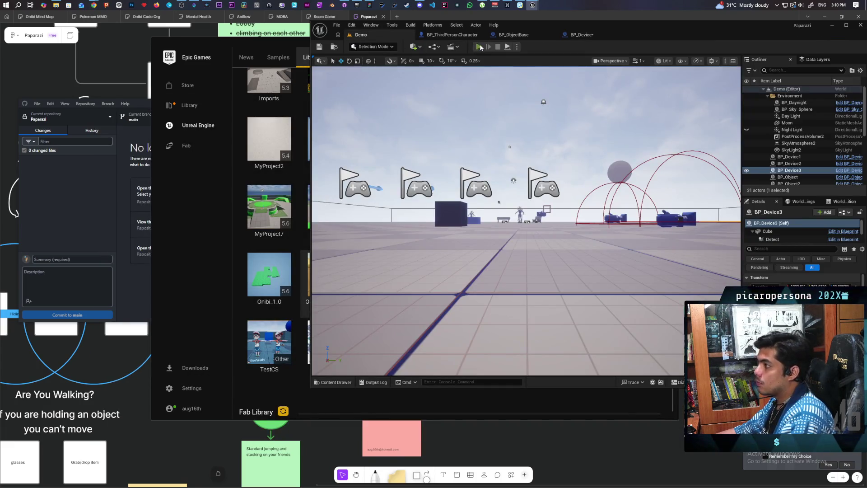
pyautogui.hotkey('alt', 'p')
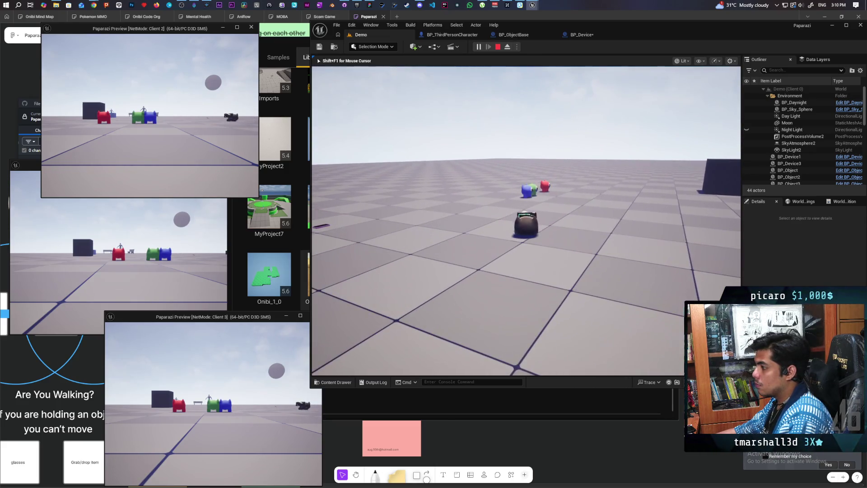
pyautogui.press('e')
pyautogui.click(317, 303)
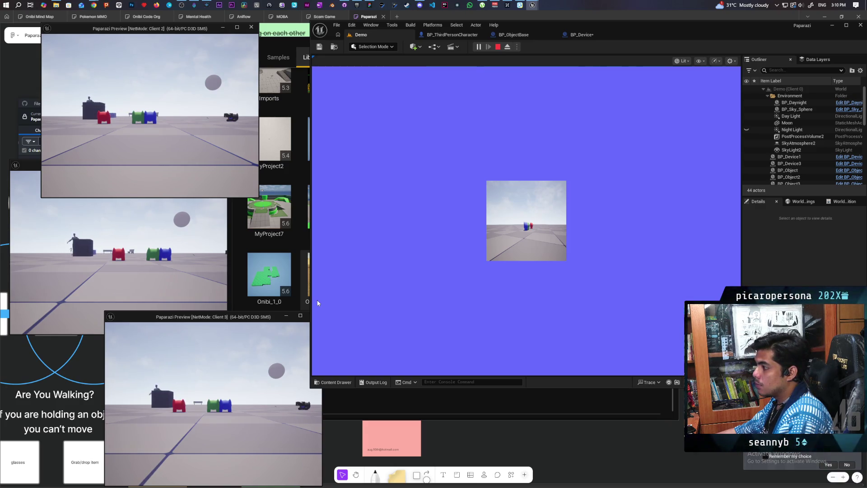
pyautogui.click(317, 303)
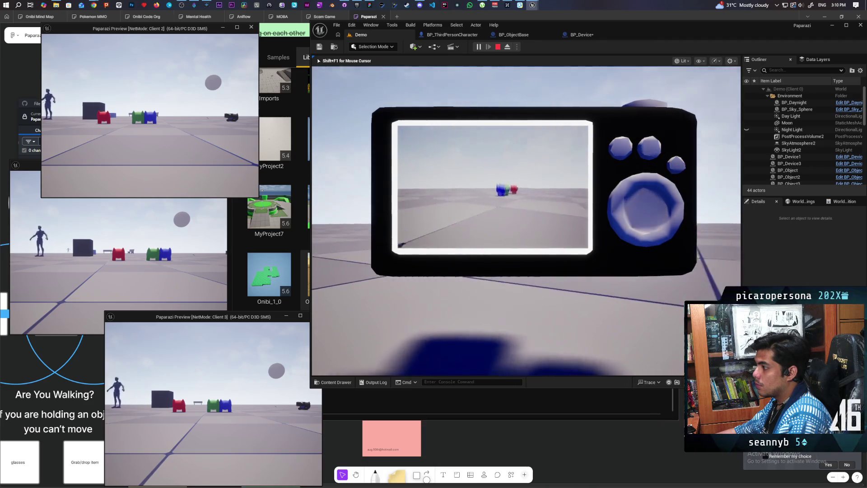
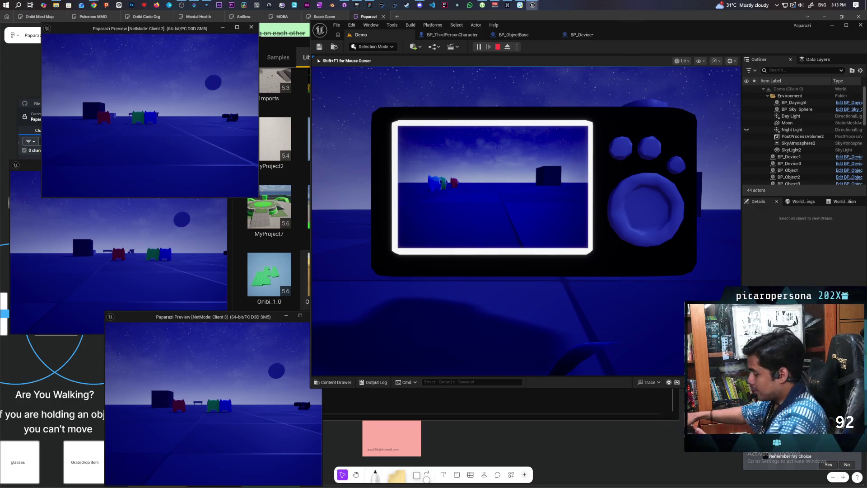
# - Stop the night-time camera-device play test with Esc and return to the Demo level editor
pyautogui.moveTo(526, 222)
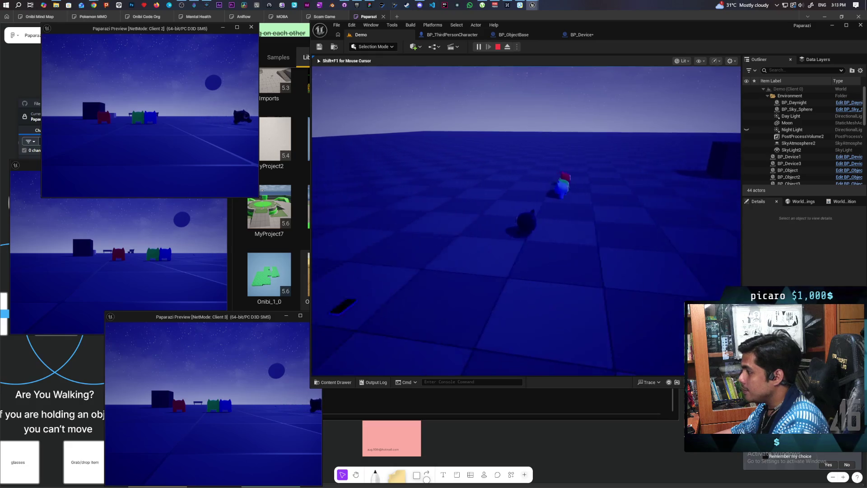
pyautogui.press('Escape')
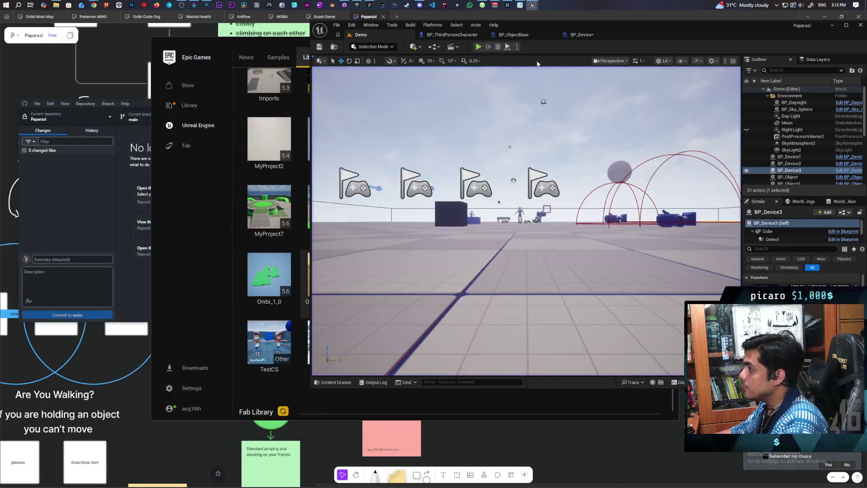
# - Start a new daytime three-client play test and walk the character to the device to pick it up
pyautogui.hotkey('alt', 'p')
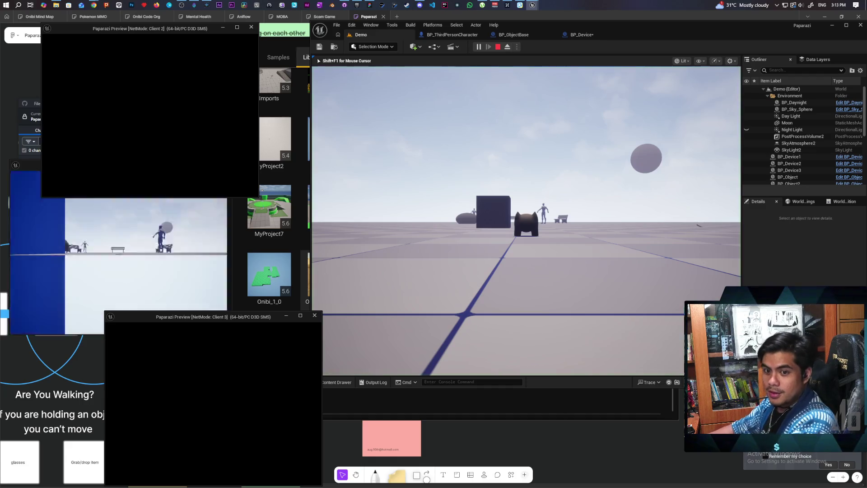
pyautogui.click(526, 221)
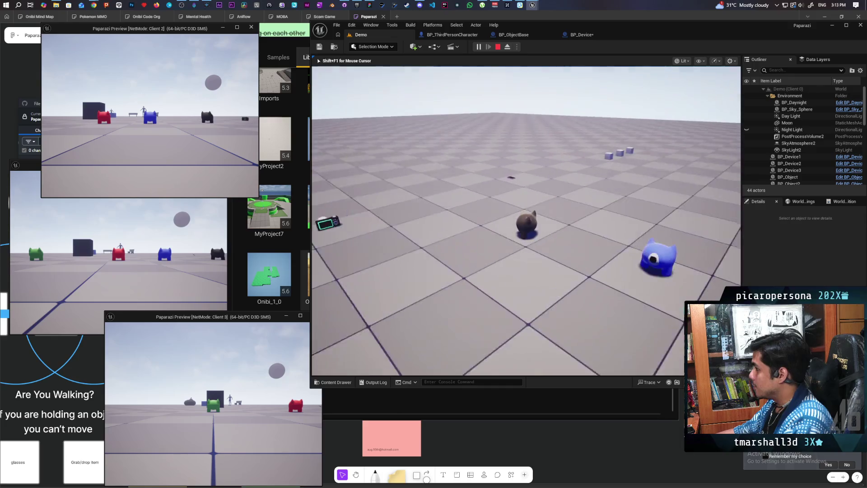
pyautogui.press('w')
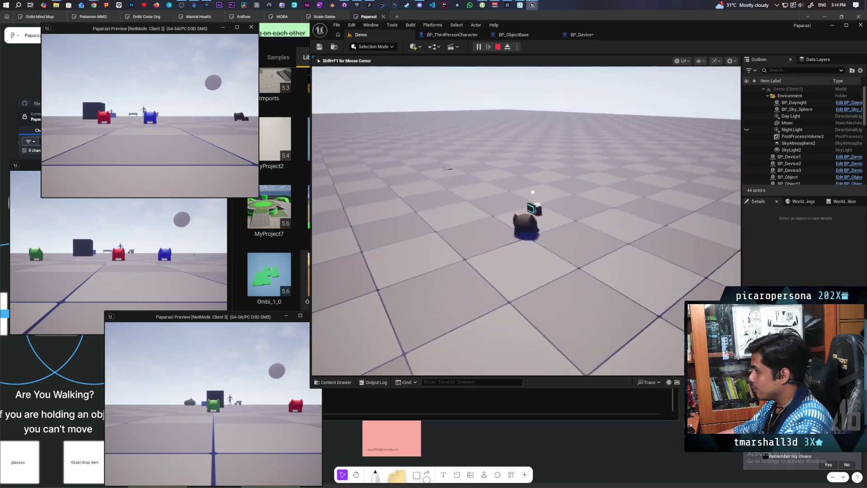
pyautogui.press('f')
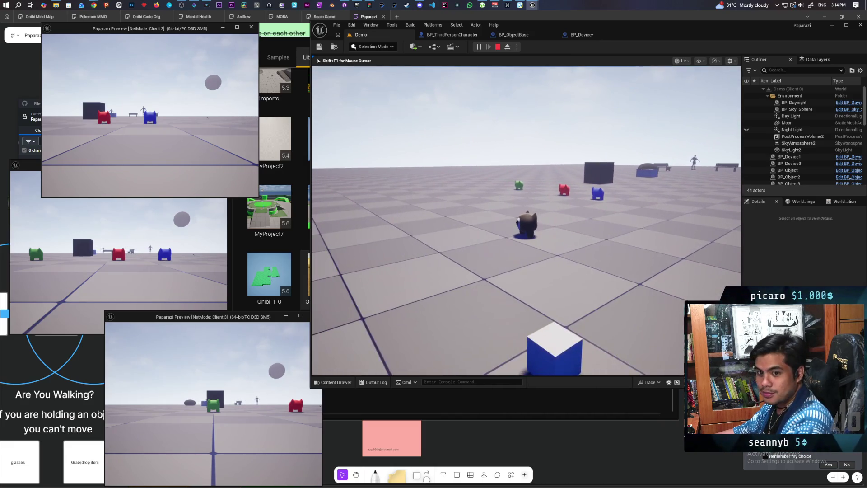
# - Swap the held box for the camera device, raise it and take a photo
pyautogui.press('f')
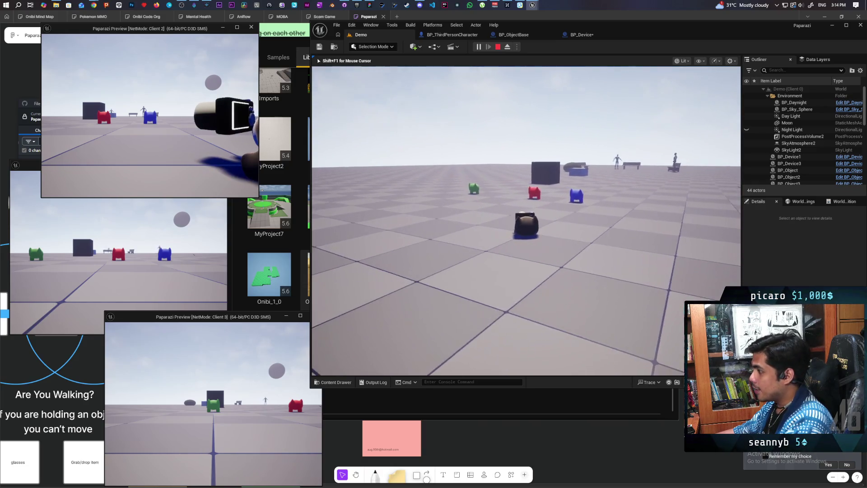
pyautogui.press('c')
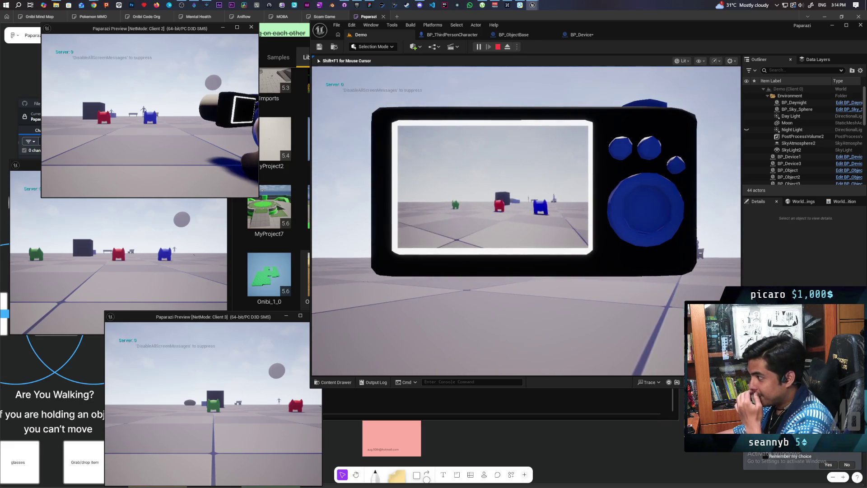
pyautogui.click(499, 304)
# - Dismiss the captured photo of the coloured figures and lower the camera device to third-person view
pyautogui.click(500, 303)
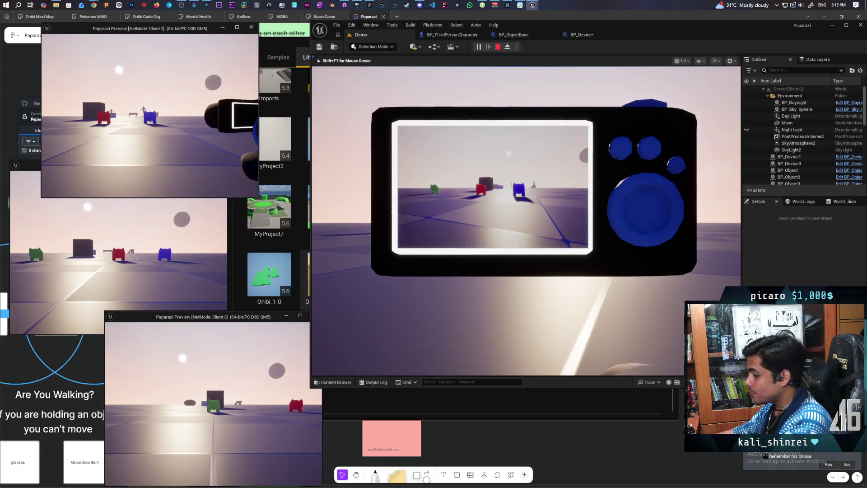
pyautogui.press('e')
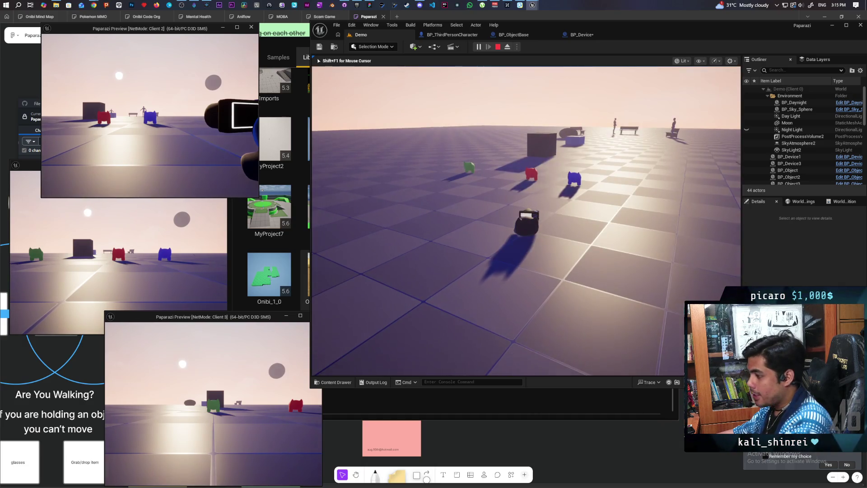
# - Walk to the red and blue figures, jump onto the red one, and bring out the camera device
pyautogui.press('w')
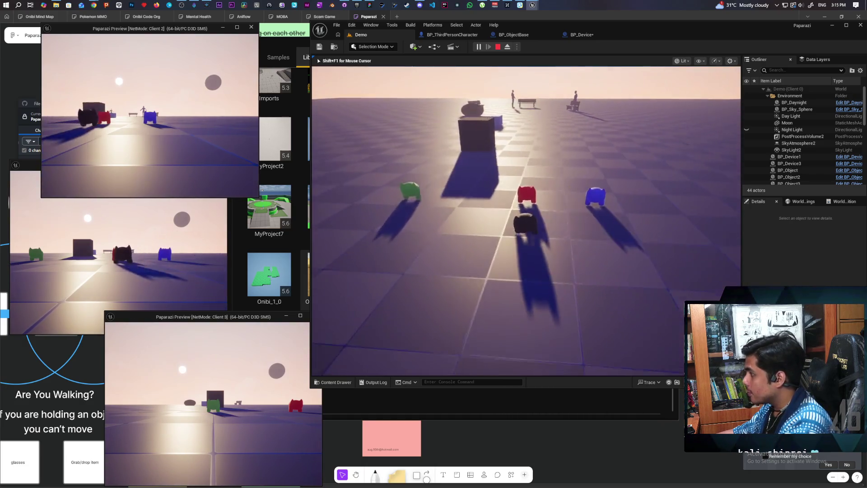
pyautogui.press('w')
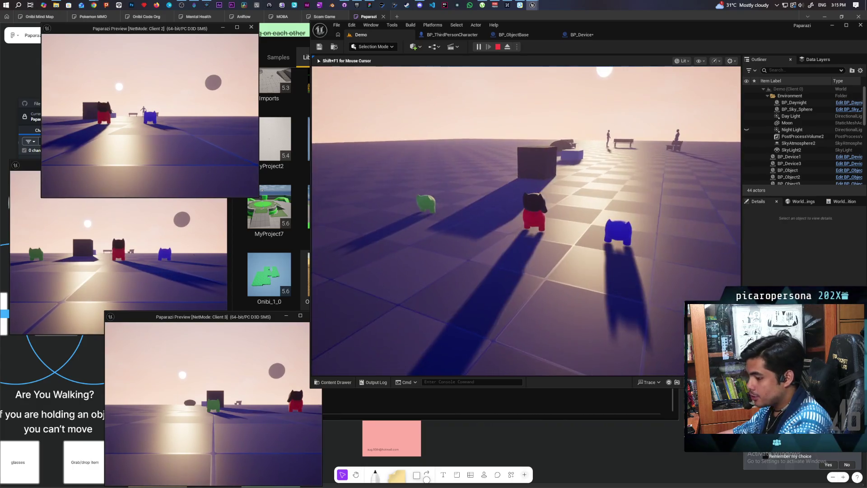
pyautogui.moveTo(526, 220)
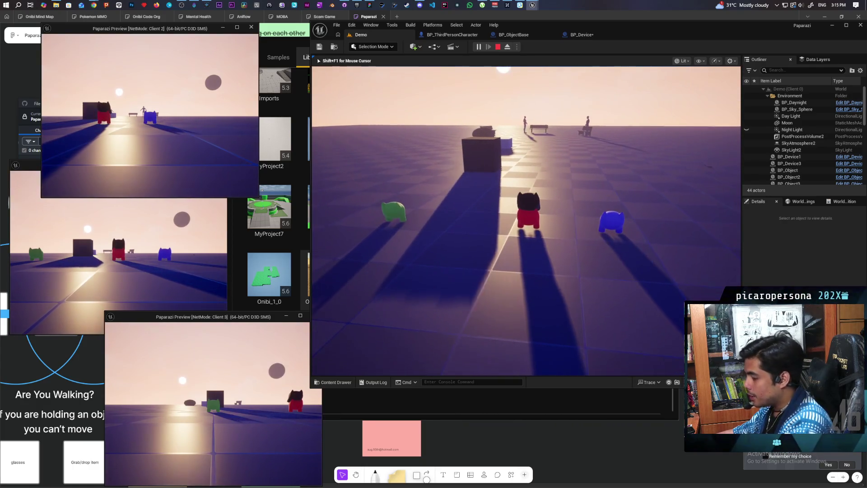
pyautogui.press('e')
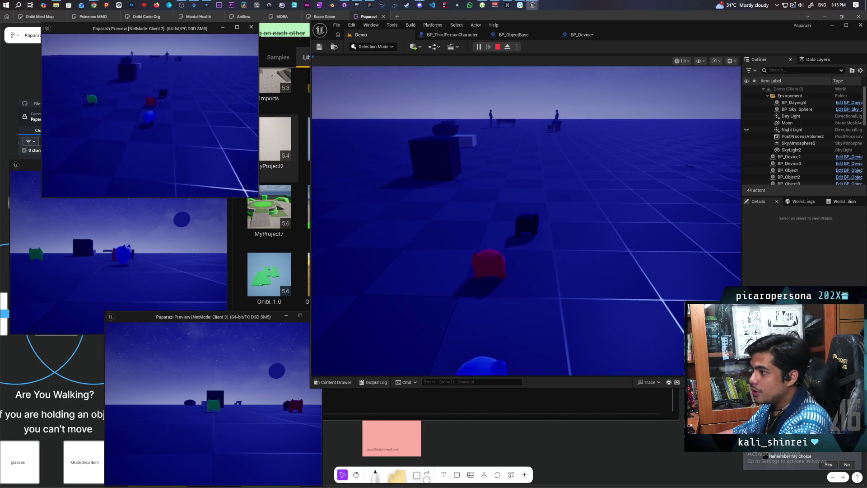
pyautogui.click(402, 157)
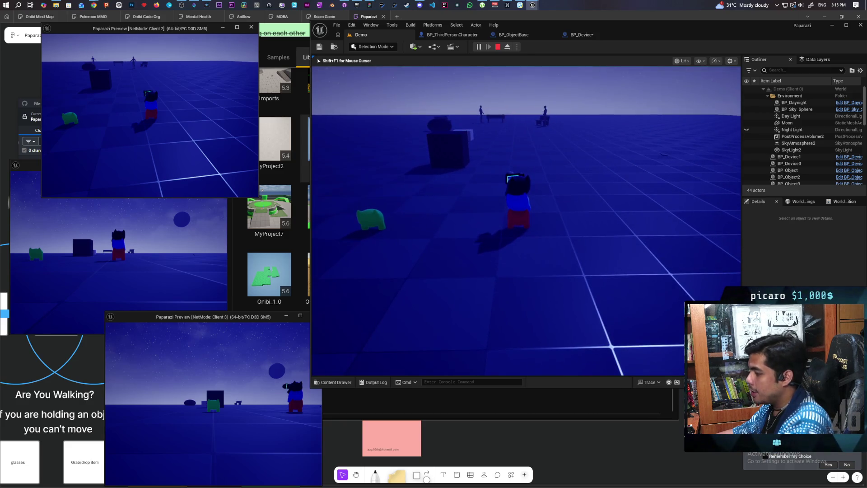
# - Raise the camera device at night toward a figure by a bench, then switch to the Client 1 preview
pyautogui.press('c')
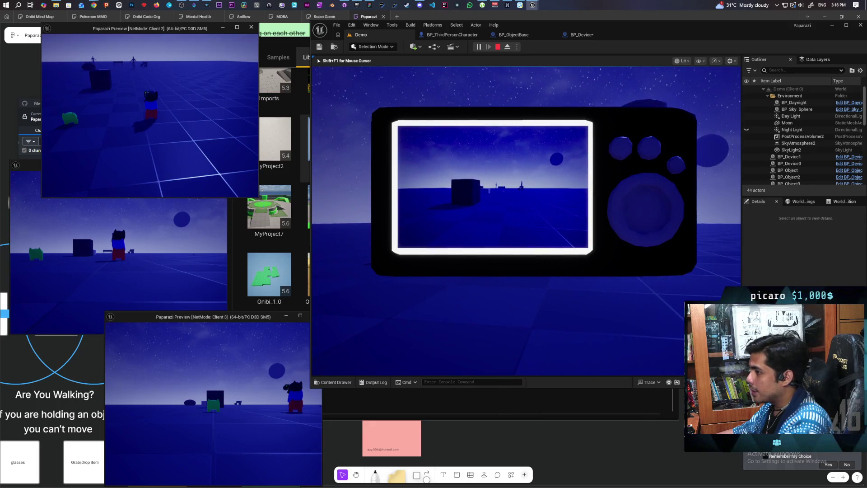
pyautogui.hotkey('alt', 'Tab')
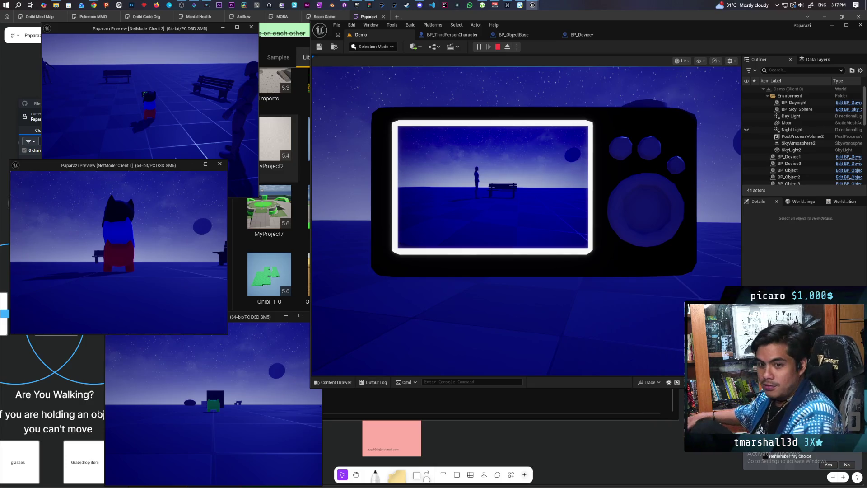
# - Walk the Client 1 and main-view characters around the benches, then stop and restart the play test
pyautogui.press('w')
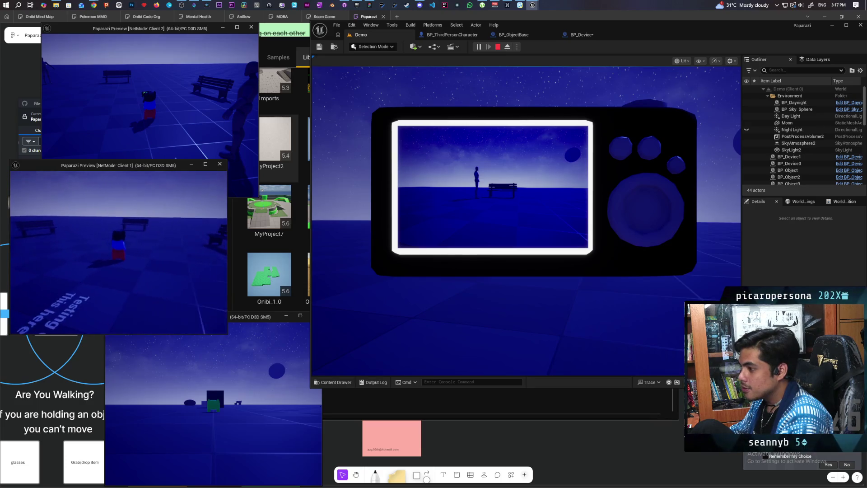
pyautogui.click(525, 221)
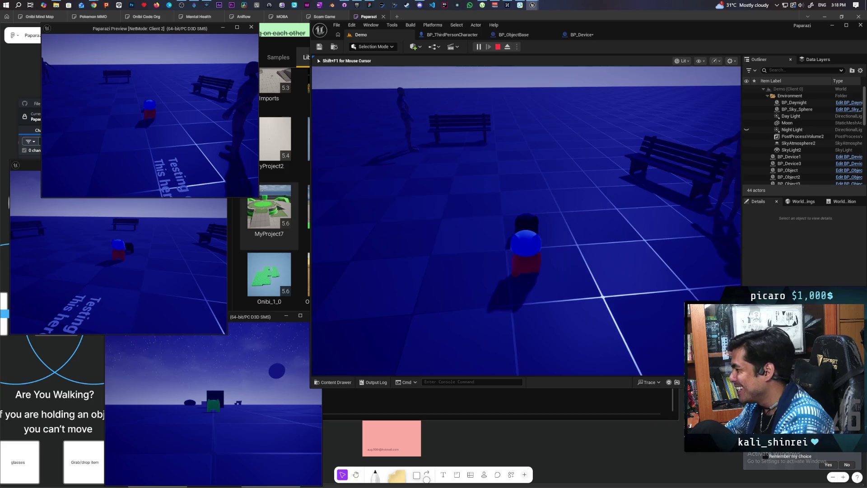
pyautogui.press('s')
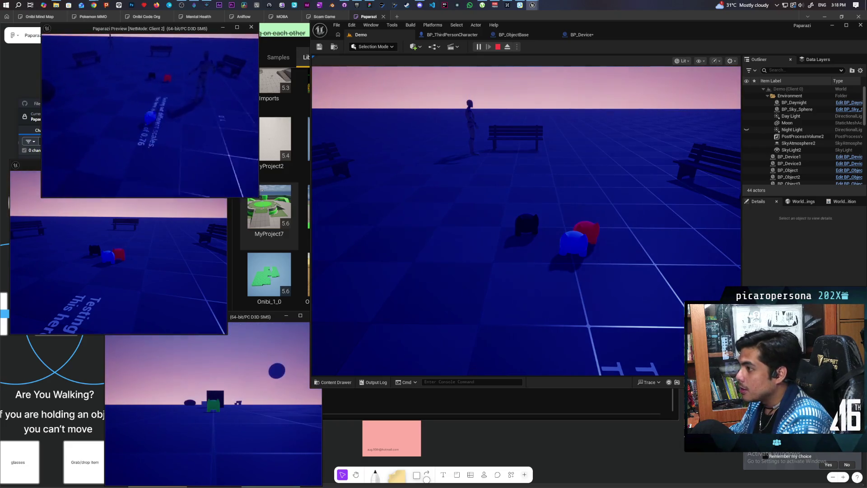
pyautogui.click(446, 123)
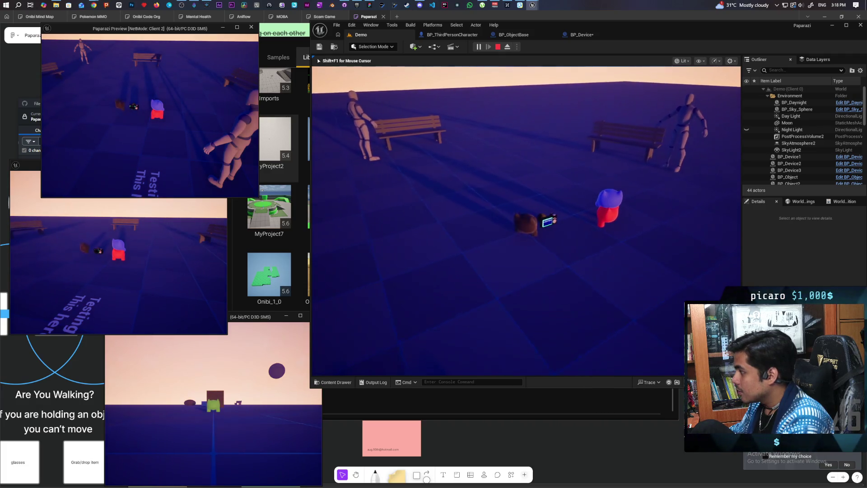
pyautogui.press('w')
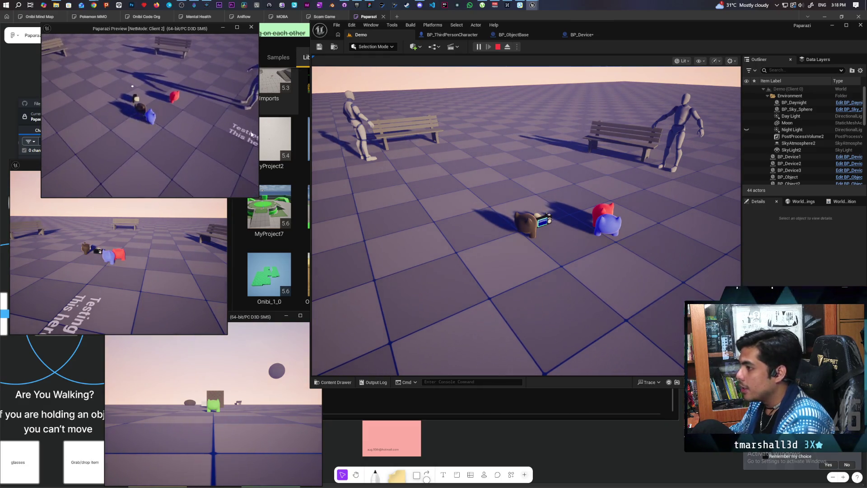
pyautogui.click(496, 46)
pyautogui.hotkey('alt', 'p')
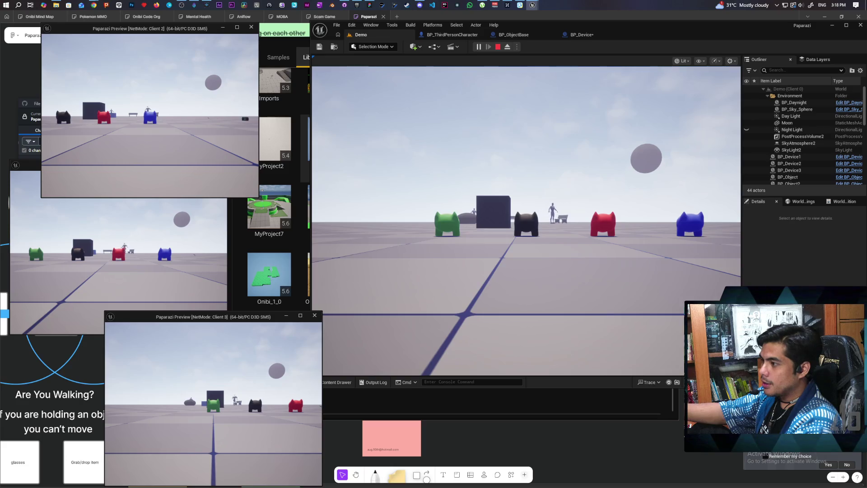
# - Walk the black character toward the red one and steer the blue character onto the black one
pyautogui.click(343, 325)
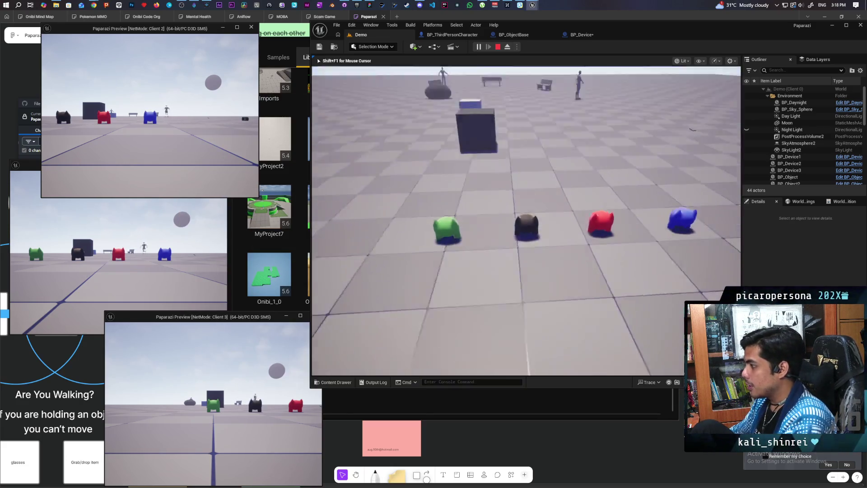
pyautogui.press('w')
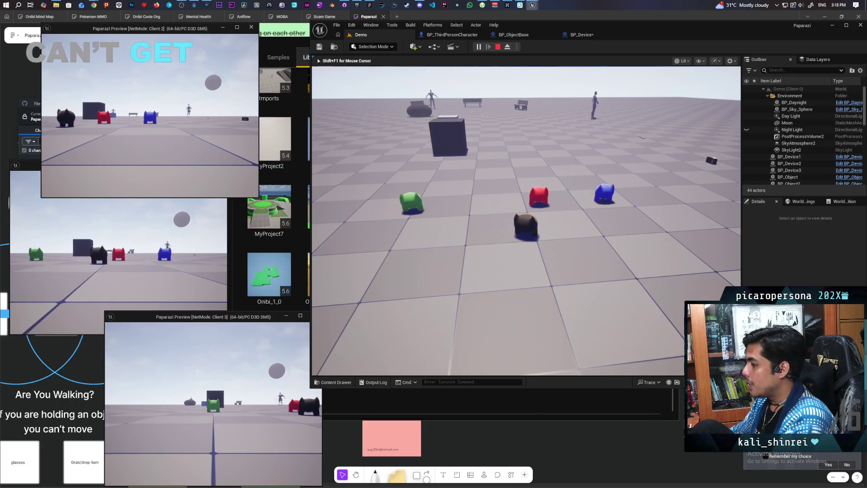
pyautogui.press('w')
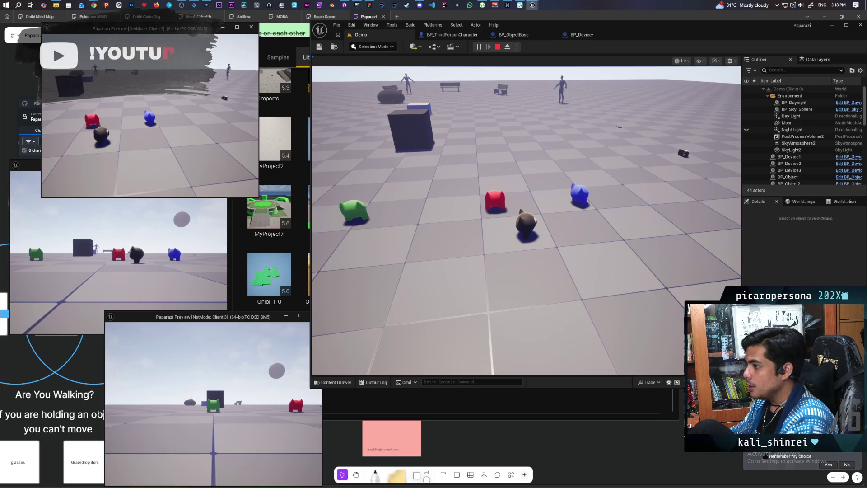
pyautogui.press('w')
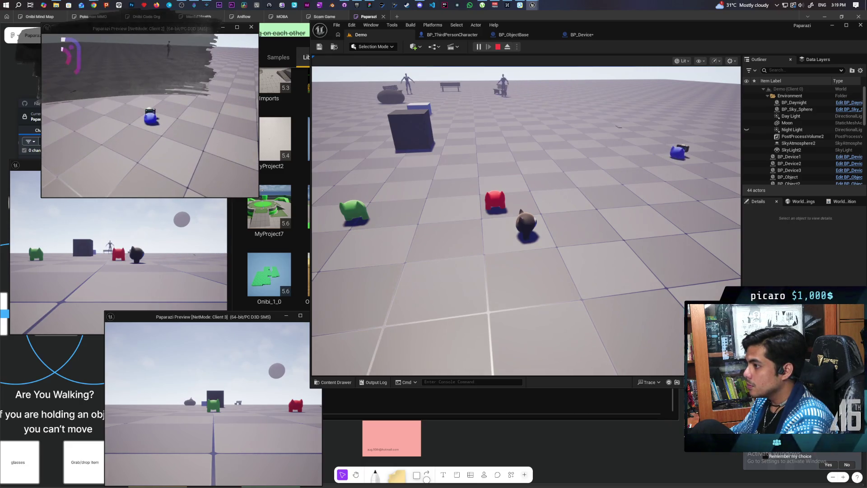
pyautogui.press('w')
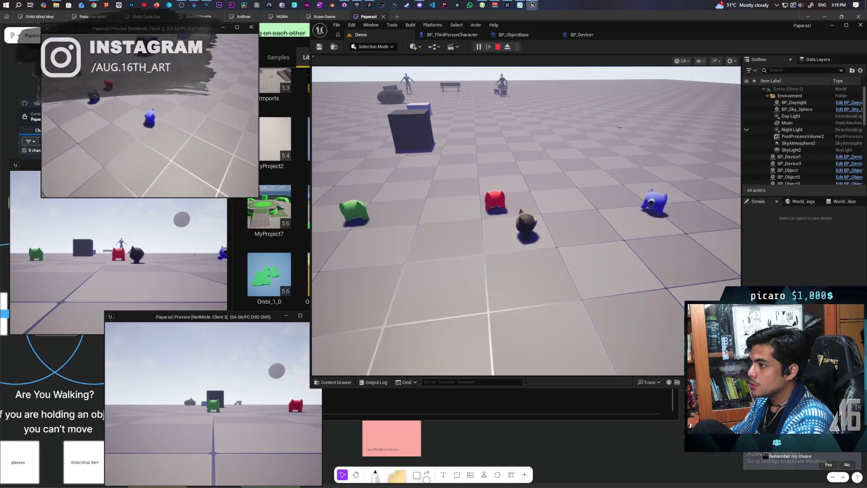
pyautogui.press('w')
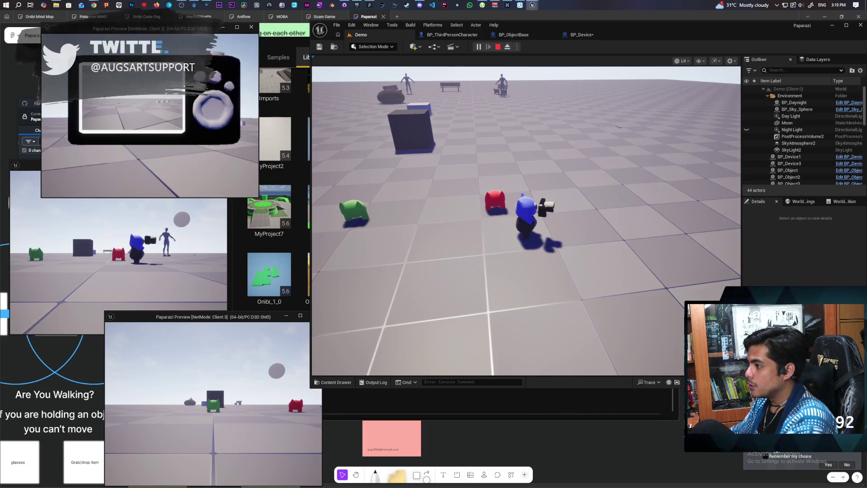
# - In the main view, walk the character across the floor toward the benches and past the red character
pyautogui.click(442, 89)
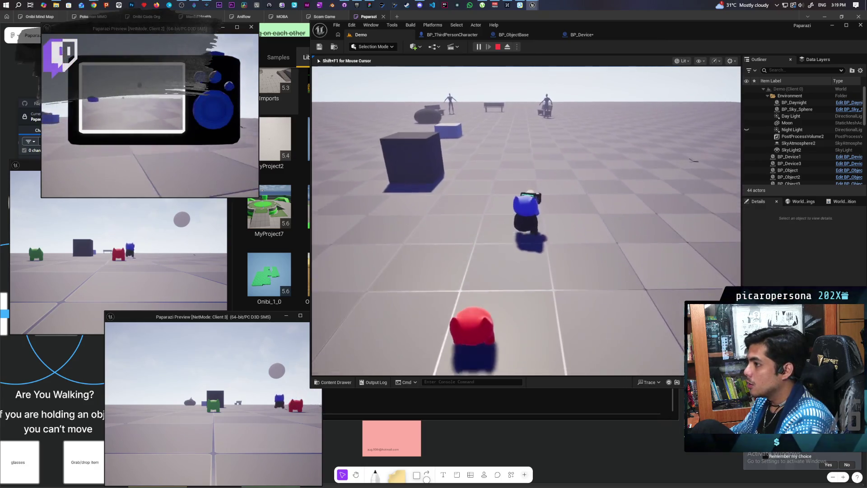
pyautogui.press('w')
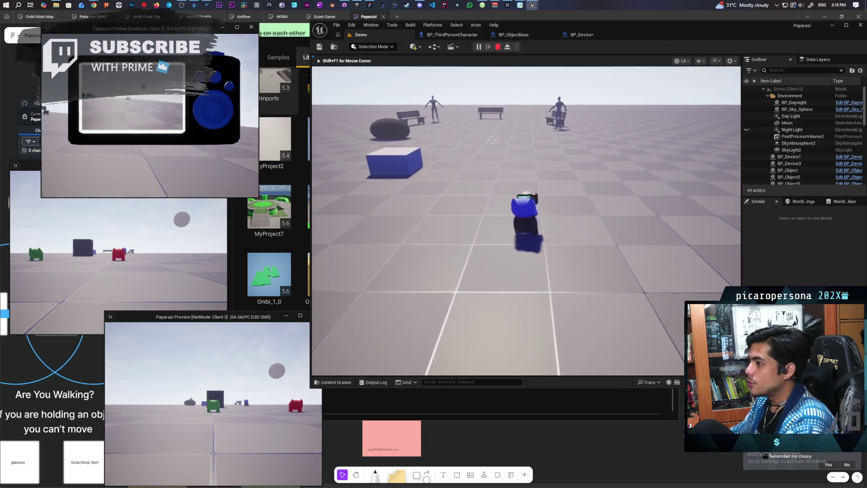
pyautogui.press('w')
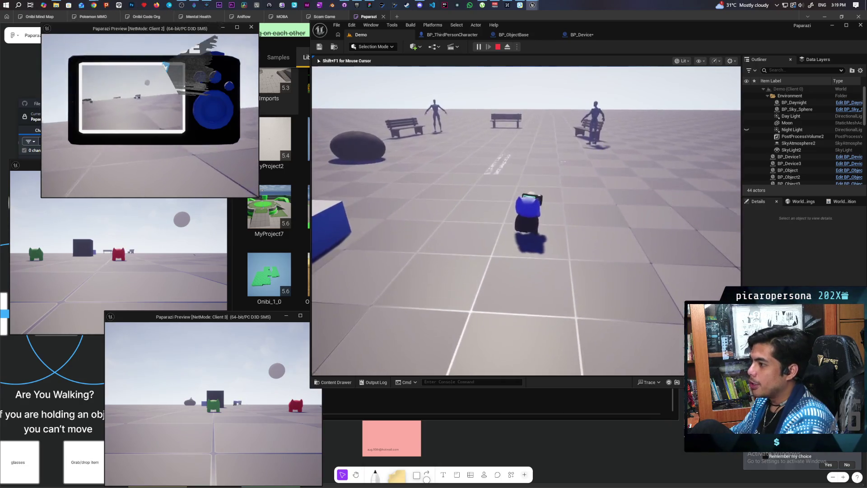
pyautogui.press('w')
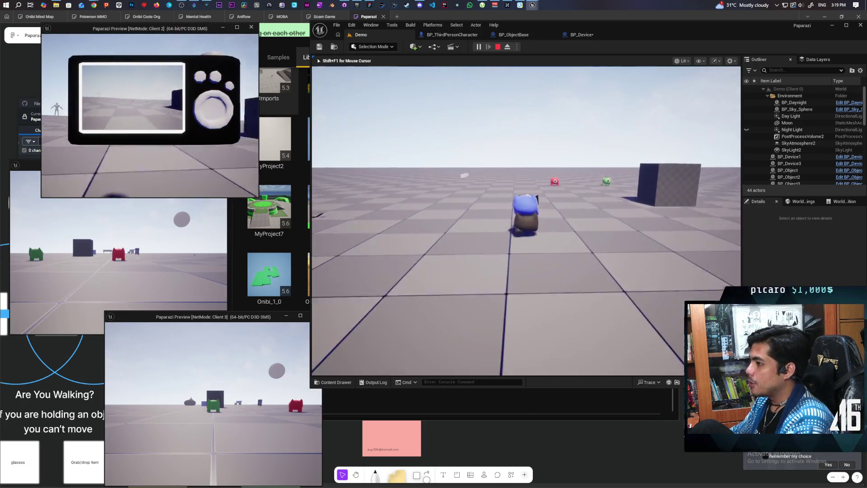
pyautogui.press('w')
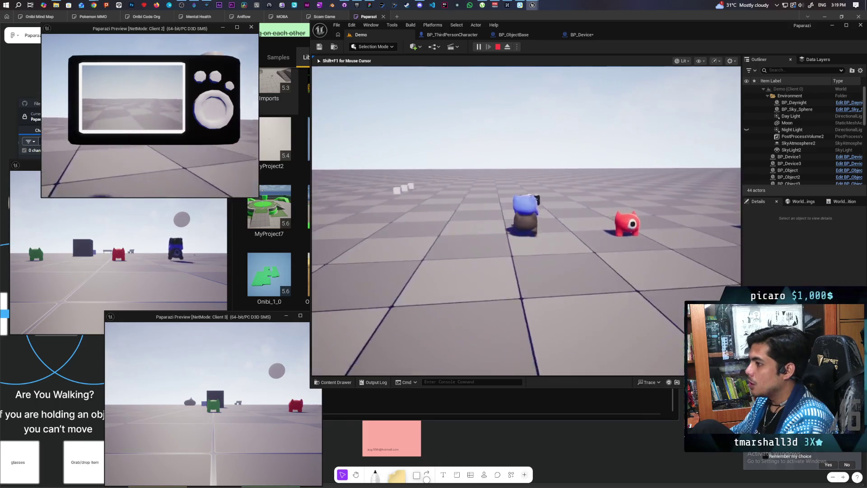
pyautogui.press('w')
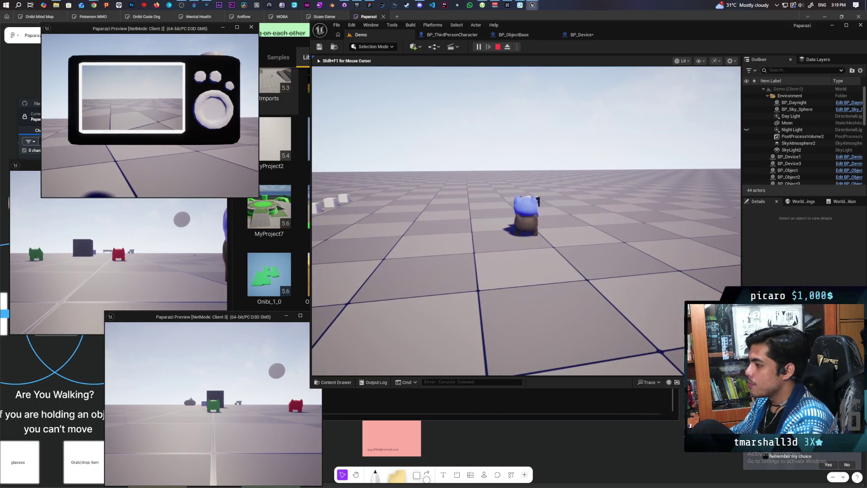
pyautogui.press('w')
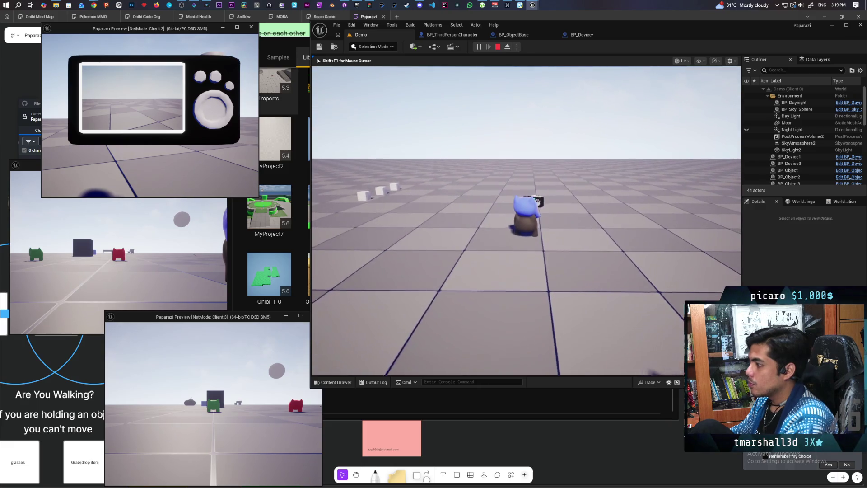
# - Have the black character pick up the camera device beside the blue one and raise it to aim
pyautogui.press('e')
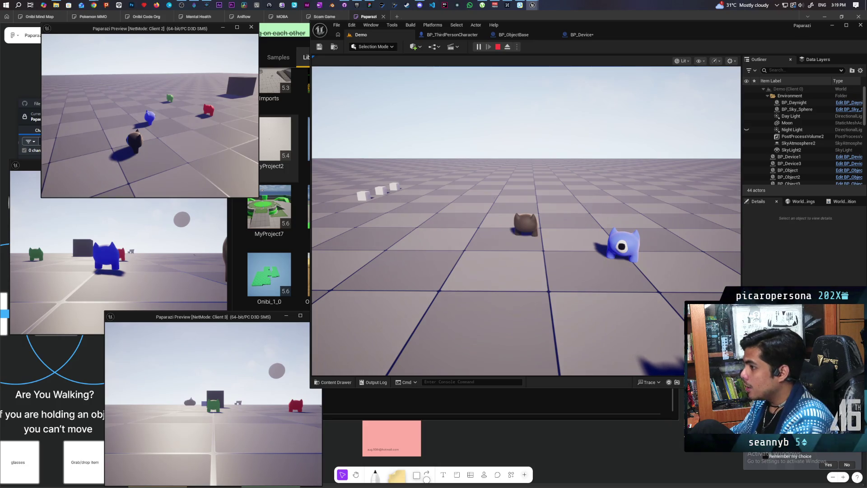
pyautogui.press('e')
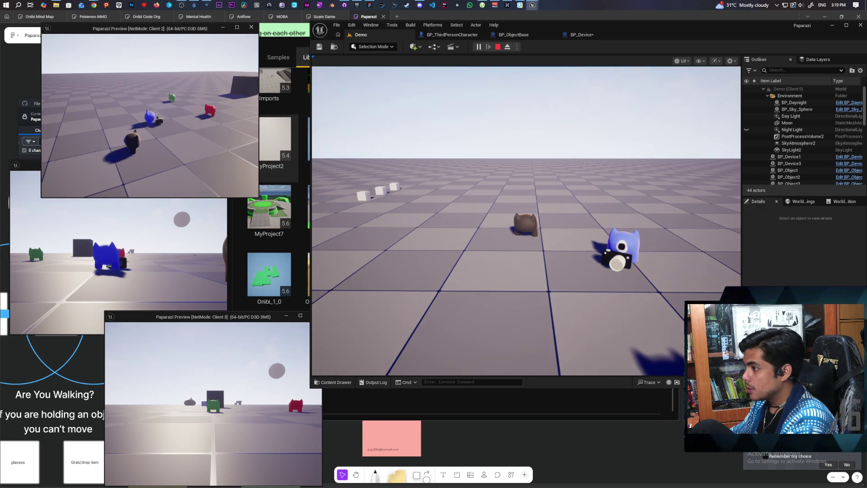
pyautogui.click(526, 221)
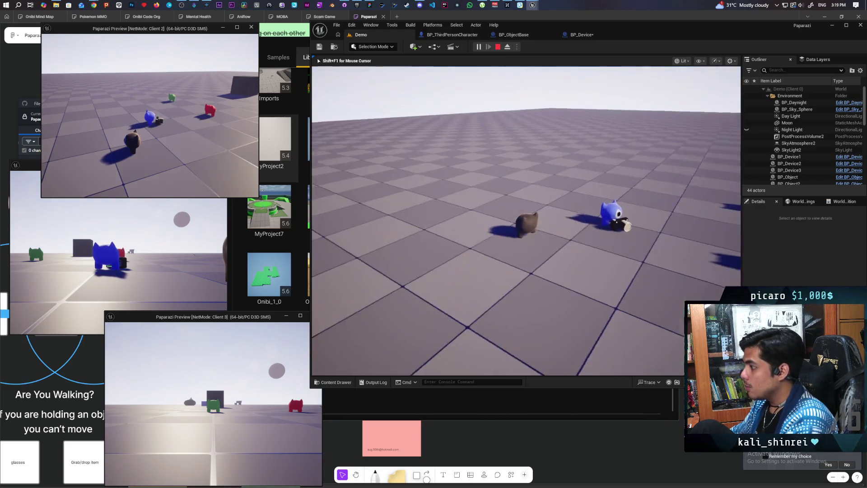
pyautogui.press('s')
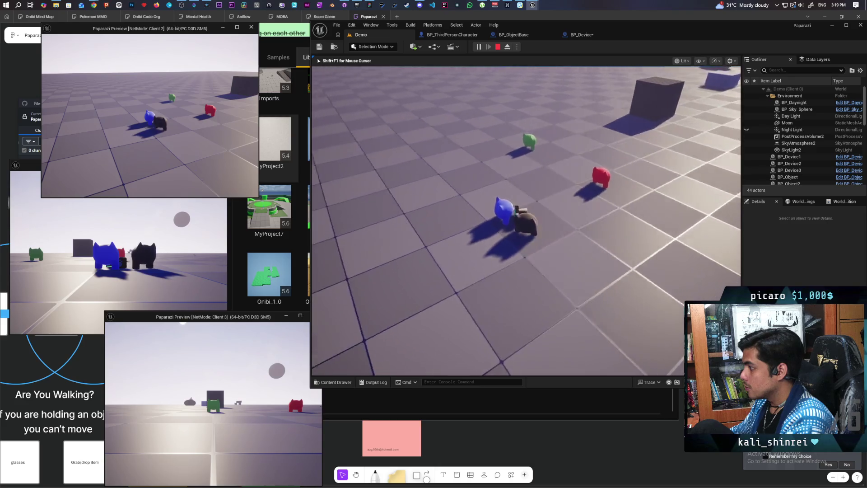
pyautogui.press('w')
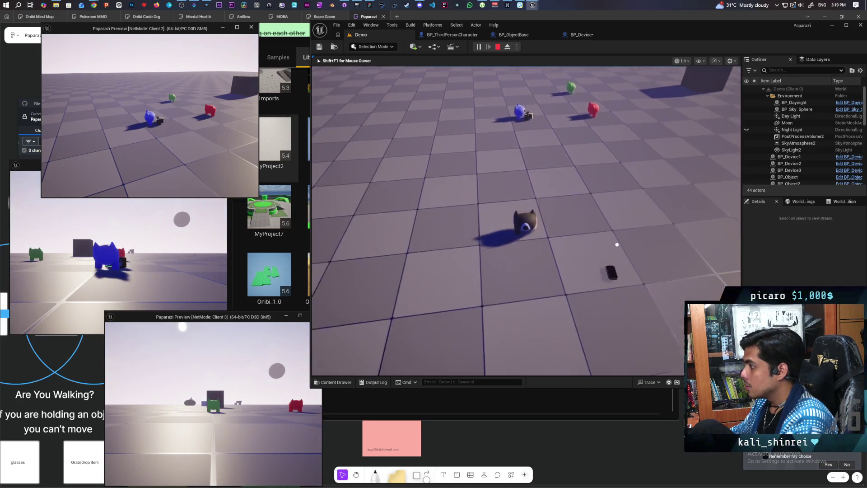
pyautogui.press('w')
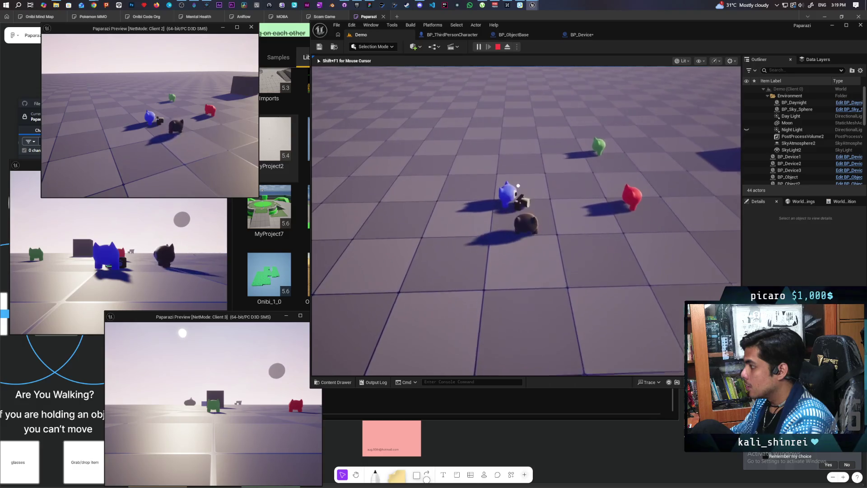
pyautogui.press('e')
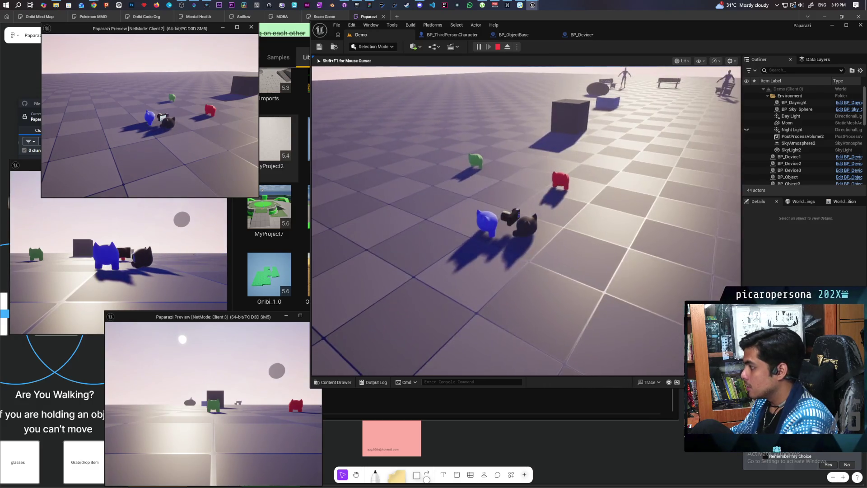
pyautogui.press('w')
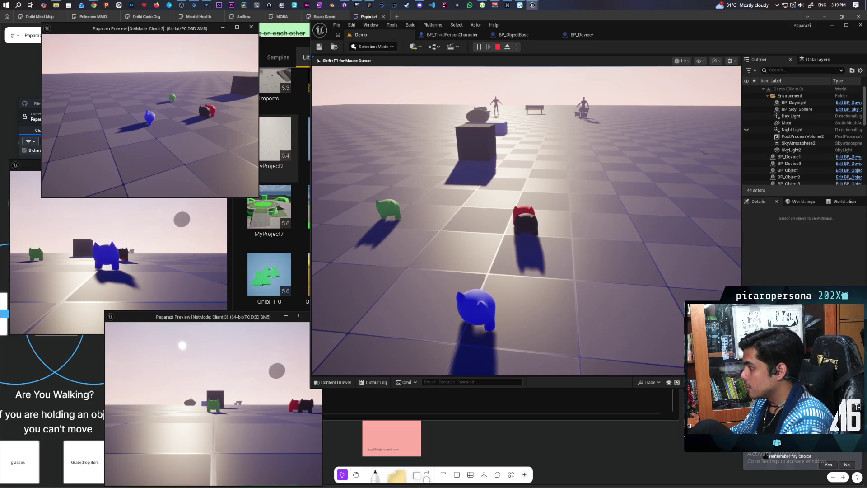
pyautogui.rightClick(525, 220)
# - Lower the camera device and move the black and blue characters toward the red one
pyautogui.hotkey('alt', 'Tab')
pyautogui.hotkey('alt', 'Tab')
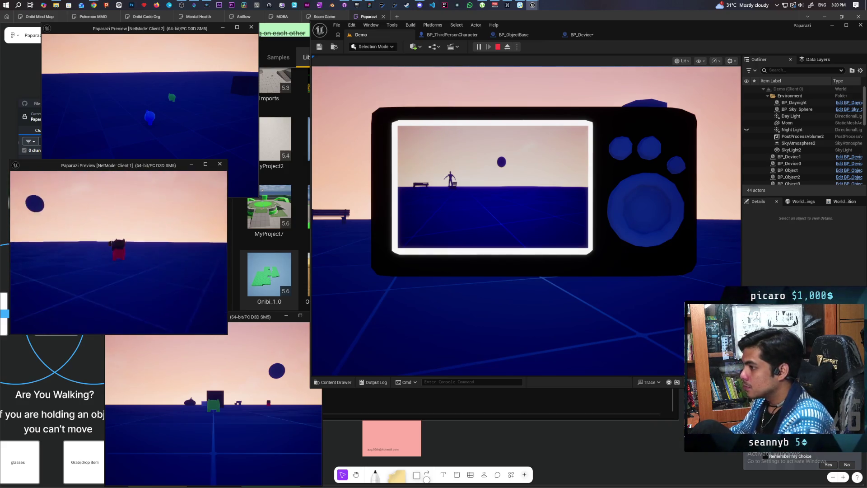
pyautogui.click(526, 221)
pyautogui.press('e')
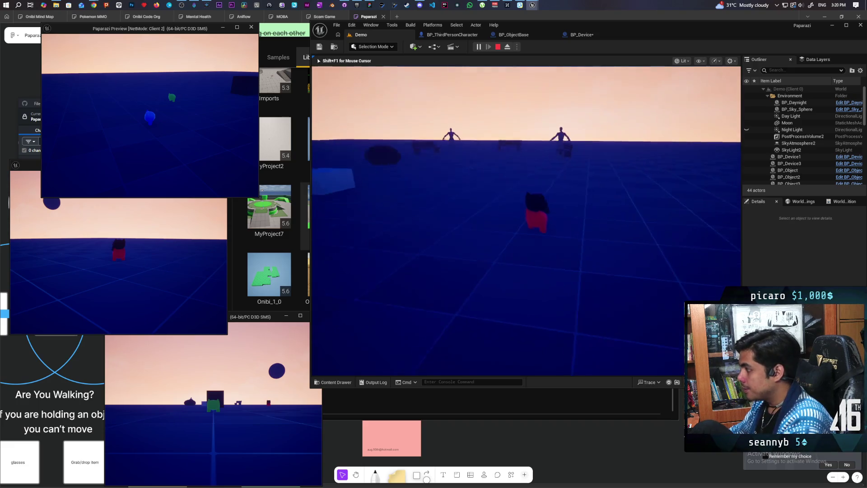
pyautogui.press('w')
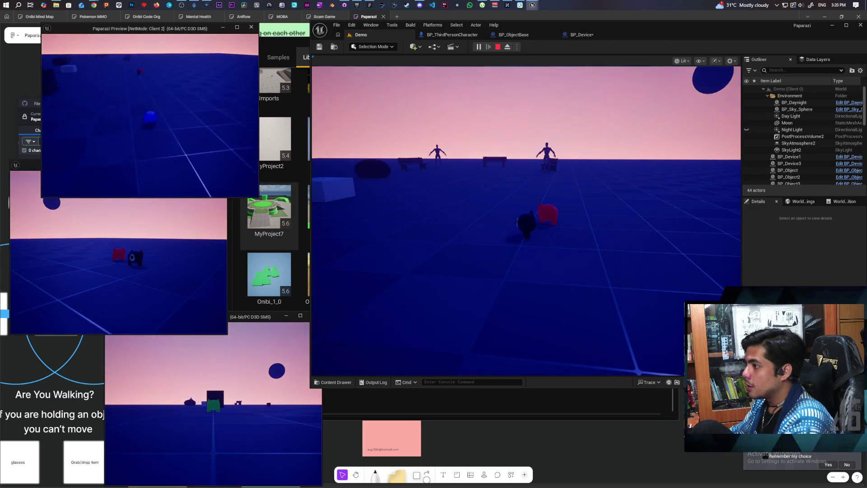
pyautogui.press('w')
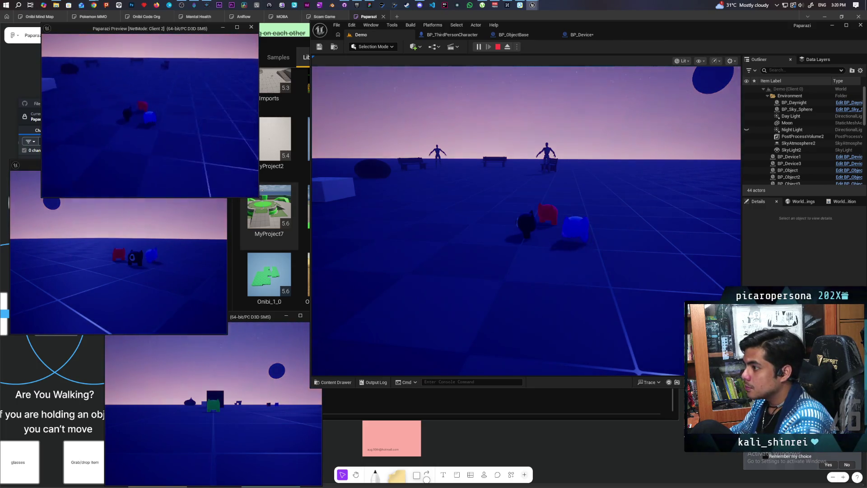
# - Climb a character onto the others to top the stack, then raise the camera device to look through it
pyautogui.press('w')
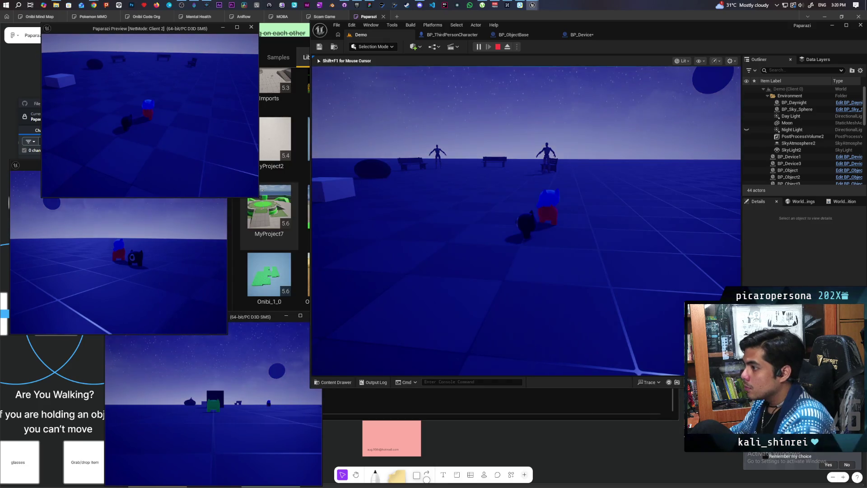
pyautogui.press('w')
pyautogui.press('space')
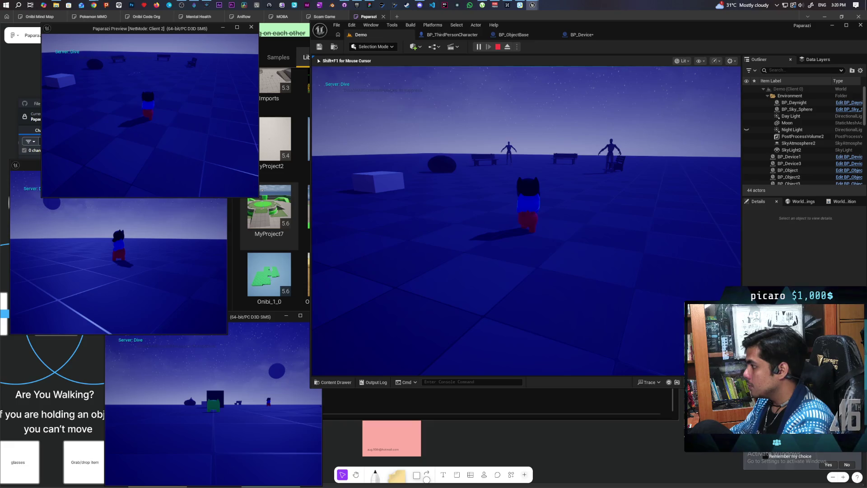
pyautogui.press('d')
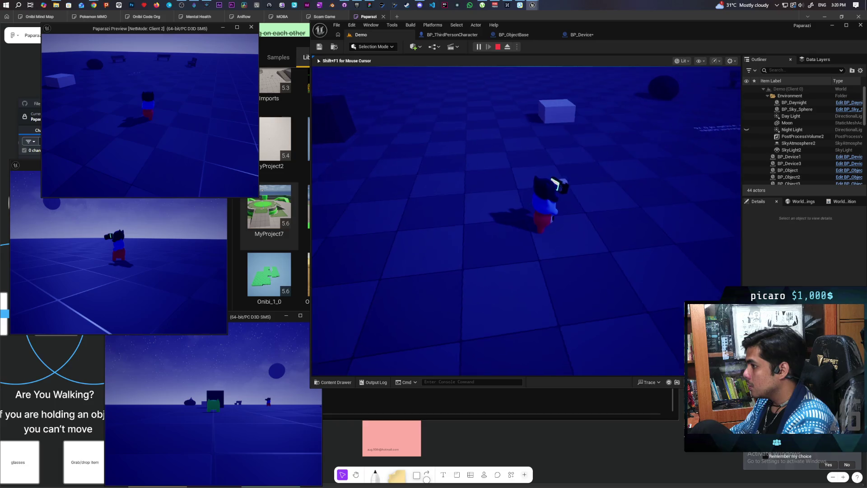
pyautogui.press('e')
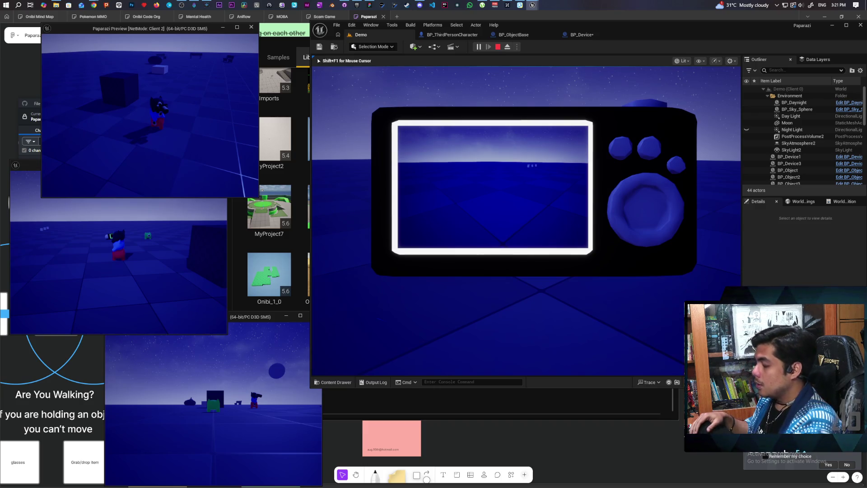
# - Lower and raise the camera device a few times, free the mouse, and stop the play session from Client 1
pyautogui.press('e')
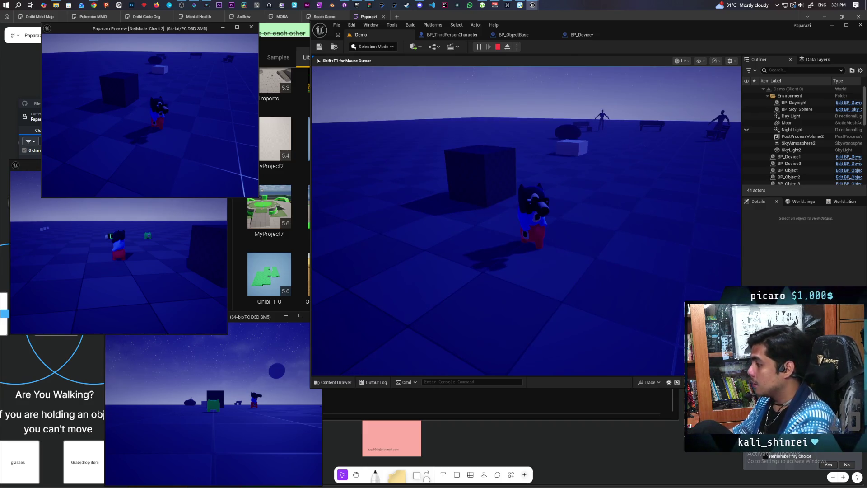
pyautogui.press('e')
pyautogui.hotkey('shift', 'F1')
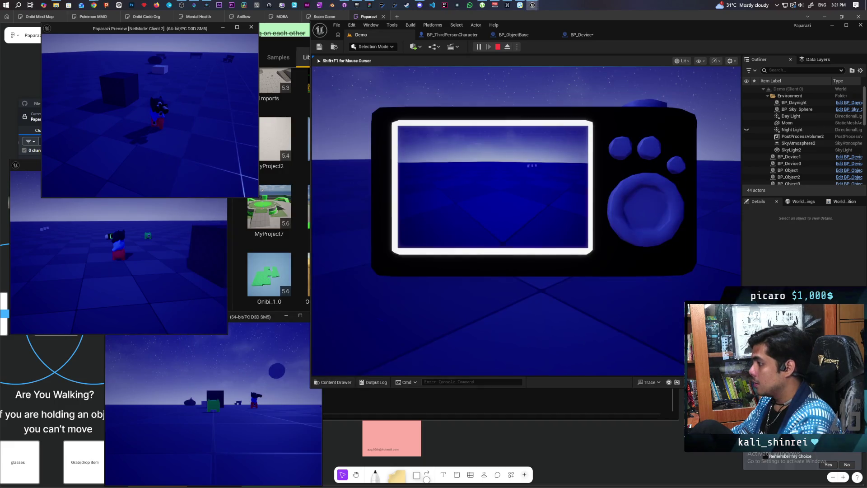
pyautogui.press('e')
pyautogui.press('e')
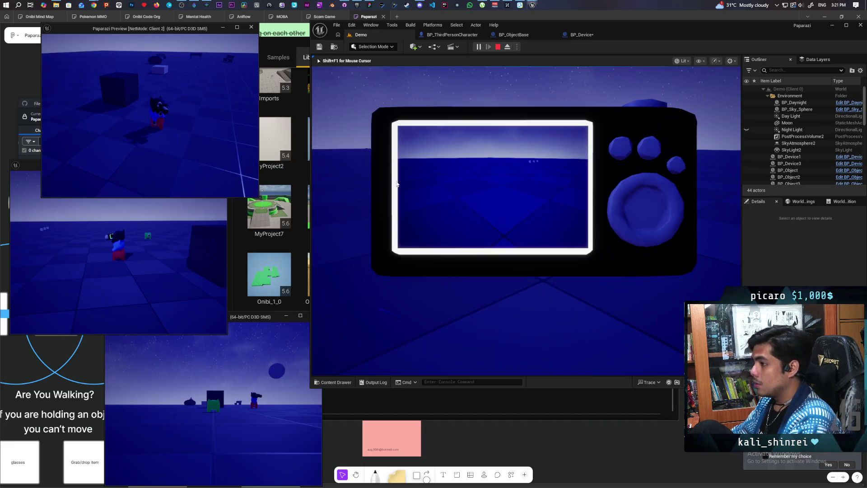
pyautogui.click(117, 271)
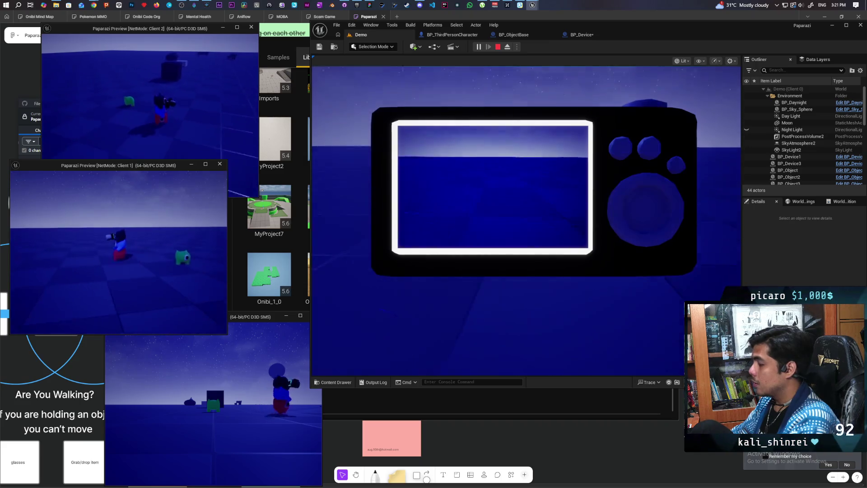
pyautogui.press('Escape')
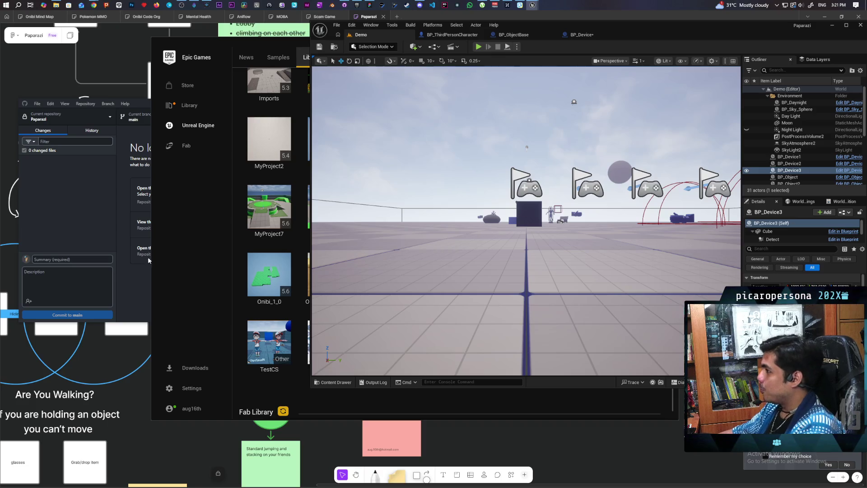
# - In the Paparazzi repository, enter the summary 'Fixed camera not saving image' and commit the 3 files to main
pyautogui.click(104, 250)
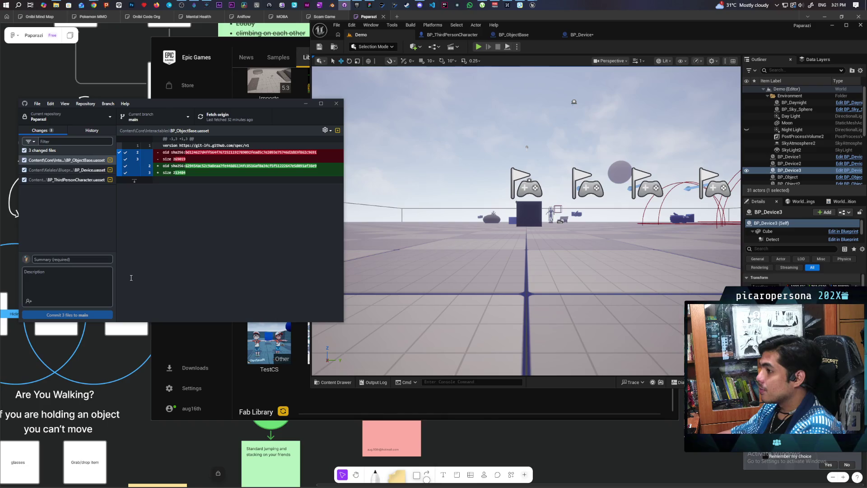
pyautogui.write('Fixed')
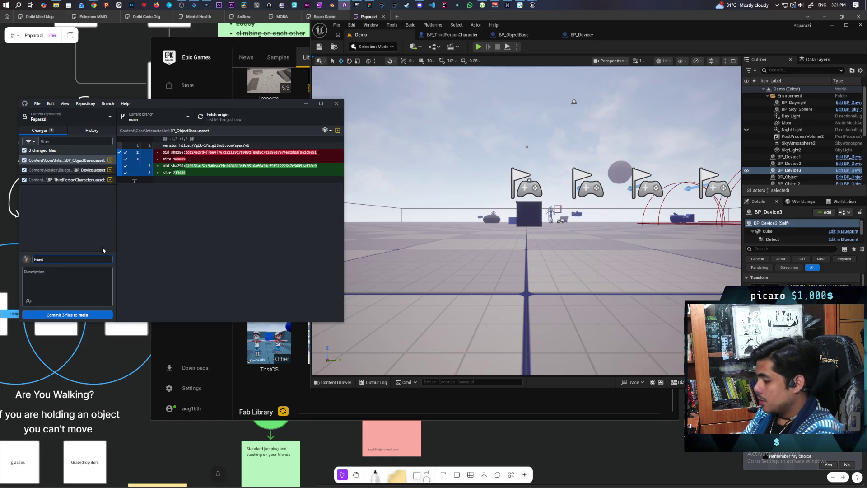
pyautogui.write(' camera')
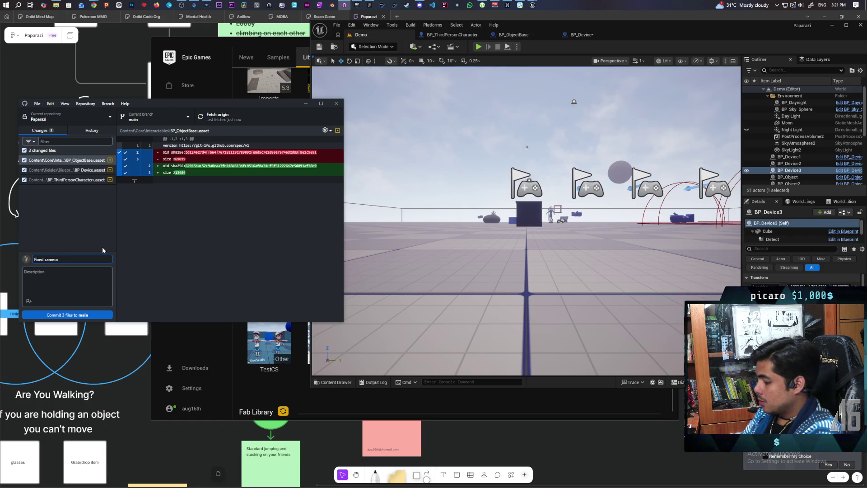
pyautogui.write(' not saing image')
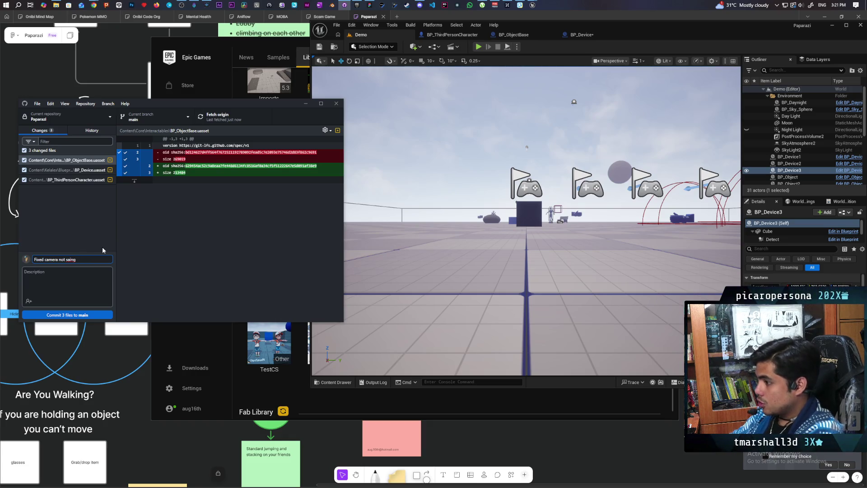
pyautogui.write('v')
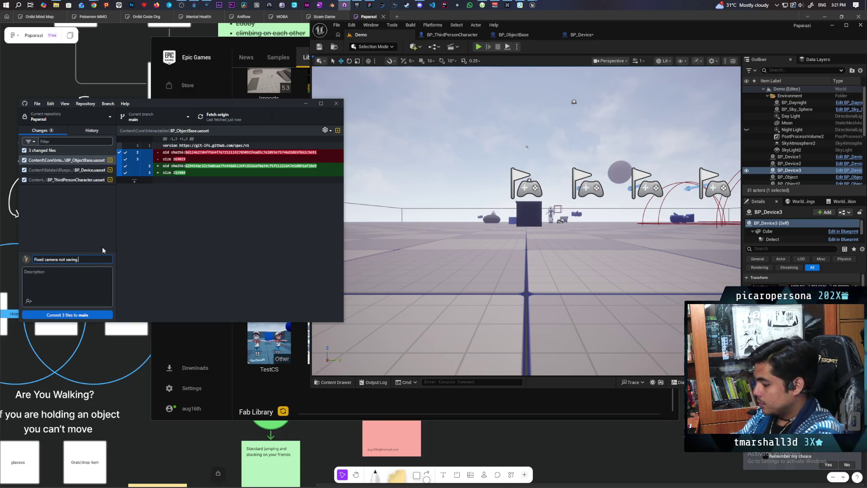
pyautogui.click(61, 318)
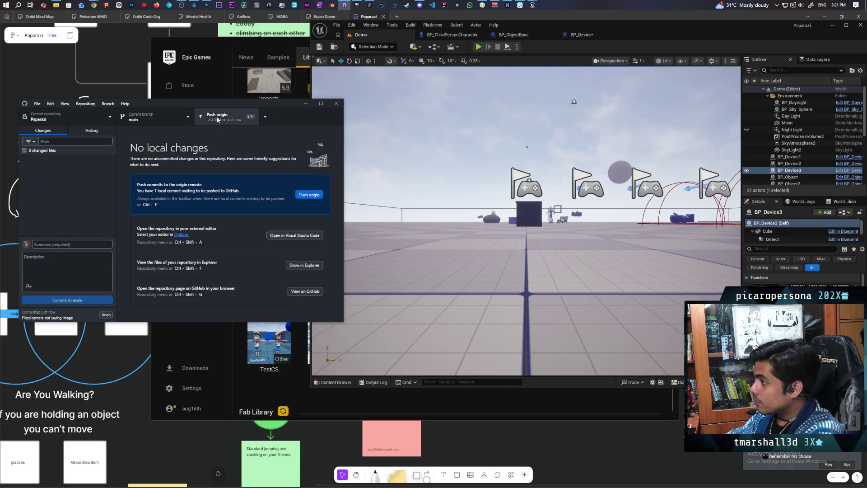
# - Push the 'Fixed camera not saving image' commit to origin so nothing remains pending
pyautogui.click(217, 118)
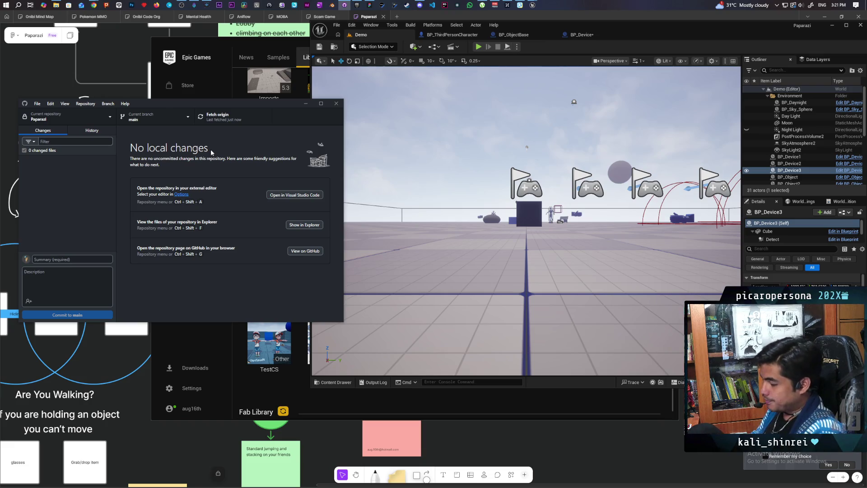
pyautogui.click(274, 61)
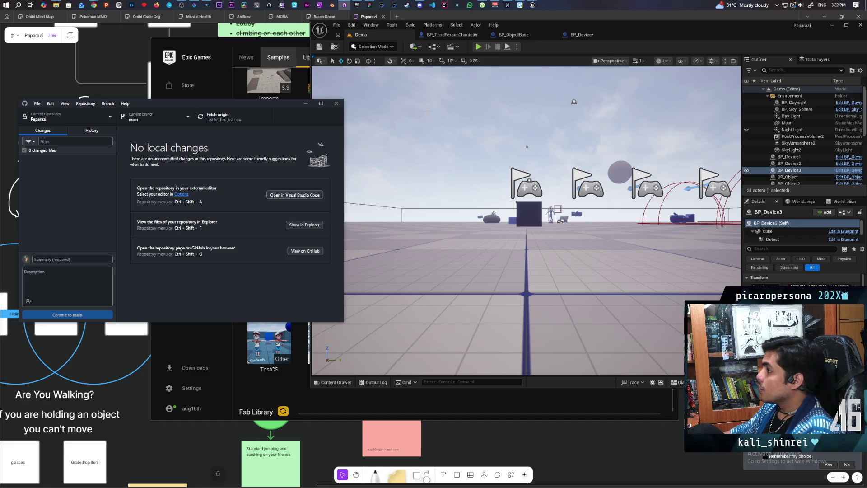
pyautogui.moveTo(628, 45); pyautogui.dragTo(654, 36)
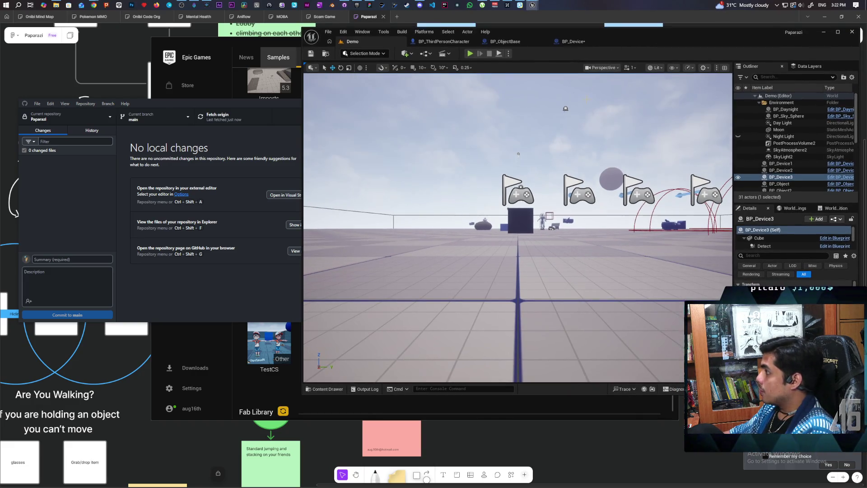
# - Save BP_Device, select BP_Sky_Sphere in the Demo level, and fly toward the domes and flags
pyautogui.hotkey('ctrl', 's')
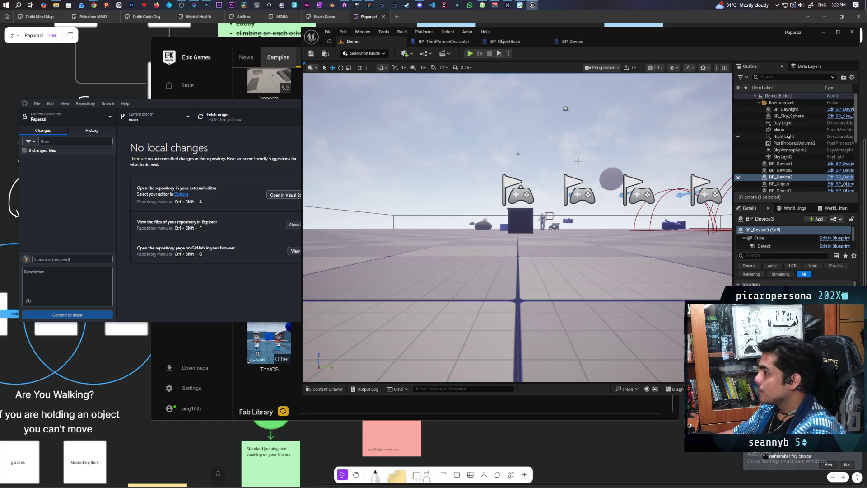
pyautogui.click(505, 187)
pyautogui.click(447, 222)
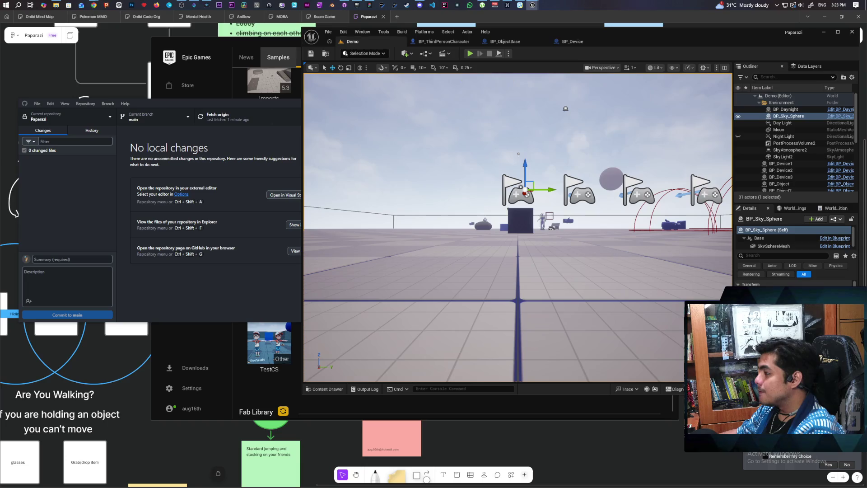
pyautogui.moveTo(518, 154)
pyautogui.mouseDown()
pyautogui.moveTo(487, 158)
pyautogui.moveTo(487, 190)
pyautogui.moveTo(480, 157)
pyautogui.mouseUp()
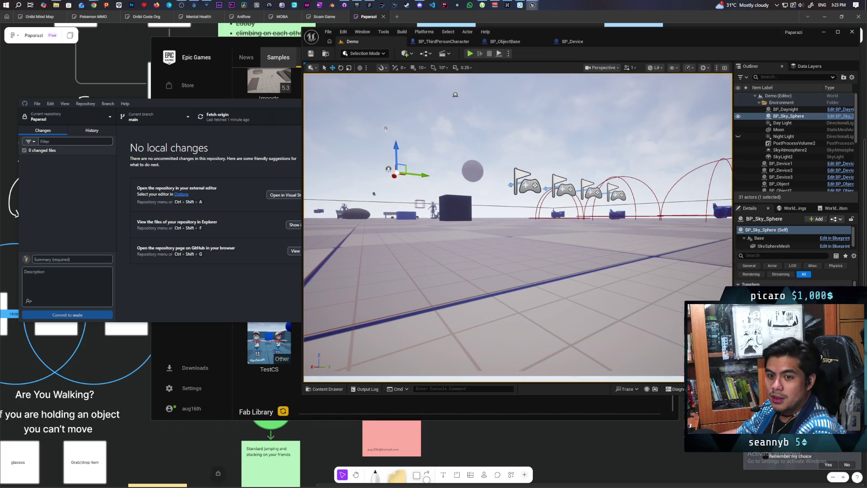
# - Fly the viewport over the scene for an overview of the level and sky sphere
pyautogui.moveTo(481, 156)
pyautogui.mouseDown()
pyautogui.moveTo(506, 171)
pyautogui.moveTo(505, 149)
pyautogui.moveTo(515, 205)
pyautogui.moveTo(451, 181)
pyautogui.moveTo(403, 191)
pyautogui.mouseUp()
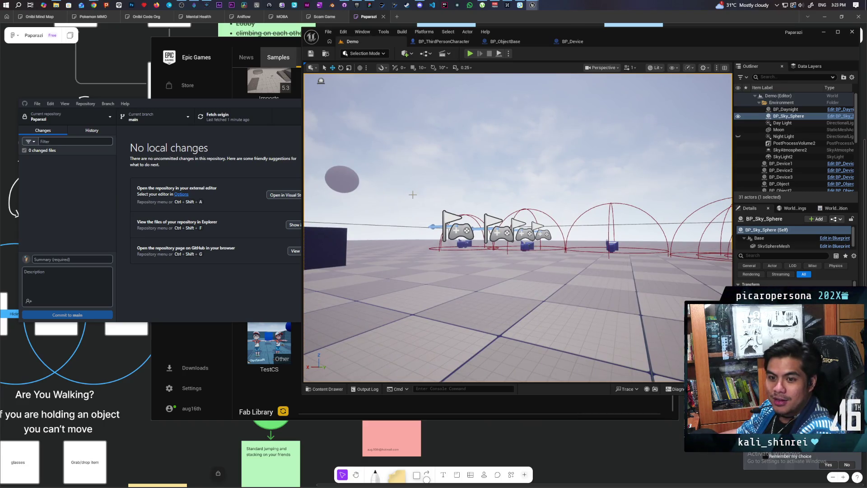
pyautogui.moveTo(402, 191)
pyautogui.mouseDown()
pyautogui.moveTo(404, 210)
pyautogui.moveTo(441, 204)
pyautogui.mouseUp()
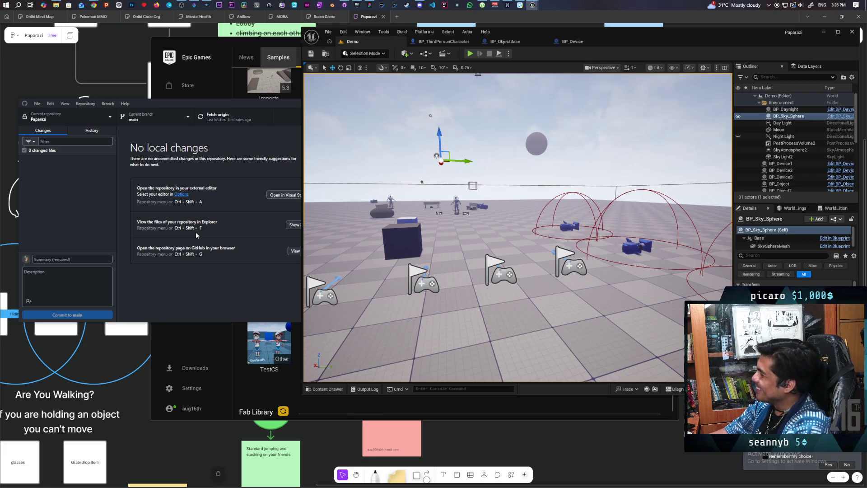
pyautogui.moveTo(436, 131); pyautogui.dragTo(457, 122)
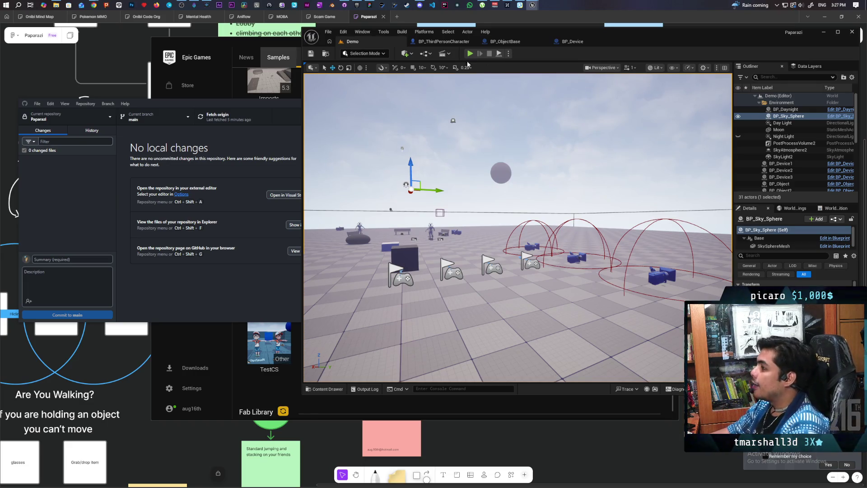
# - Check BP_ThirdPersonCharacter, return to the Demo level, and launch a multiplayer play test with Alt+P
pyautogui.click(444, 42)
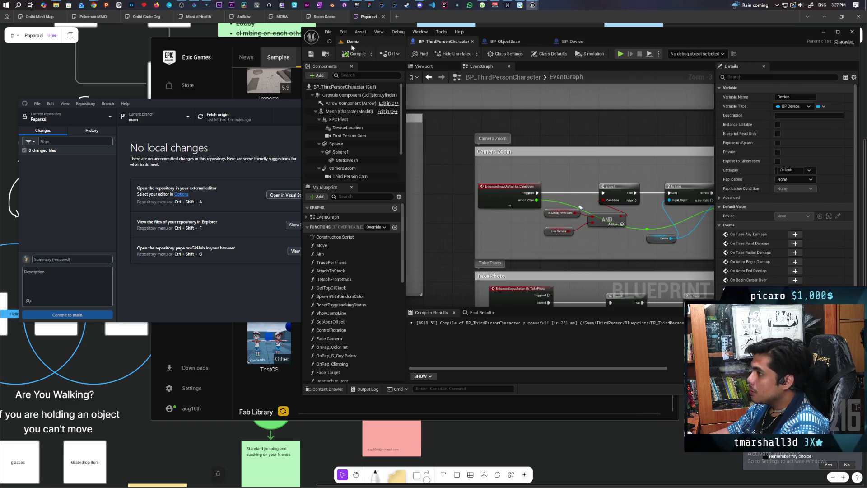
pyautogui.click(351, 44)
pyautogui.moveTo(643, 41); pyautogui.dragTo(636, 35)
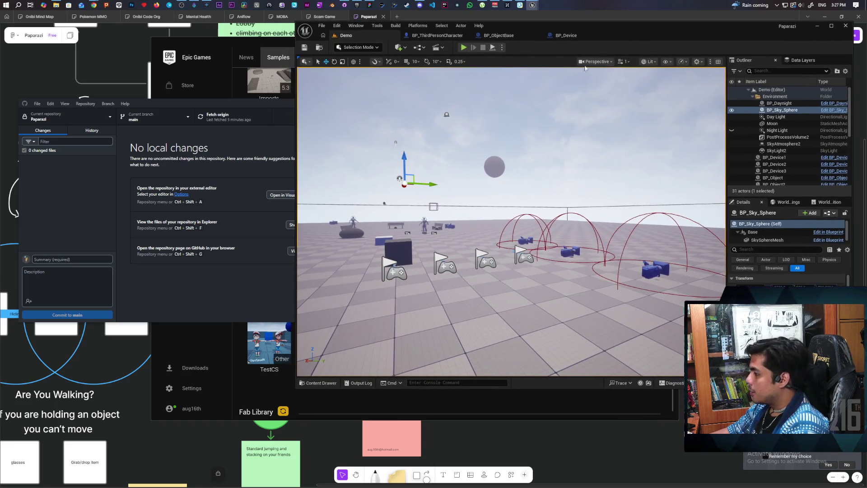
pyautogui.hotkey('alt', 'p')
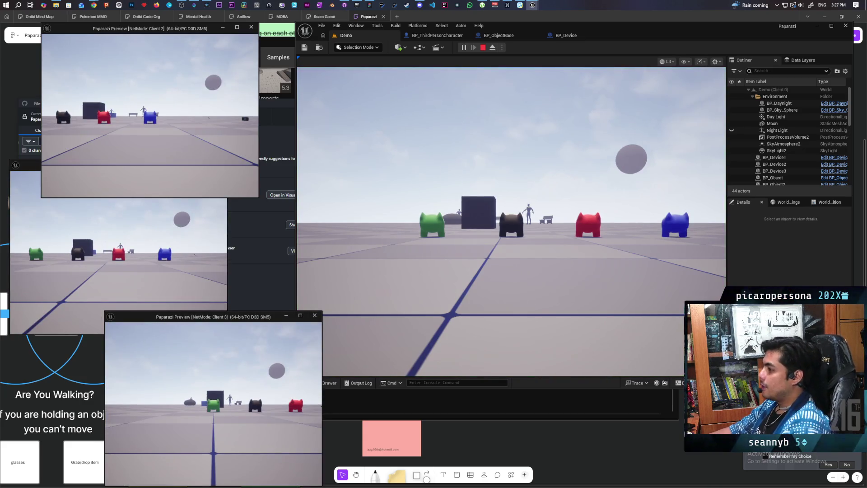
# - Walk the black cat past the blue and red cats toward the cube and benches as dusk falls
pyautogui.click(510, 221)
pyautogui.press('w')
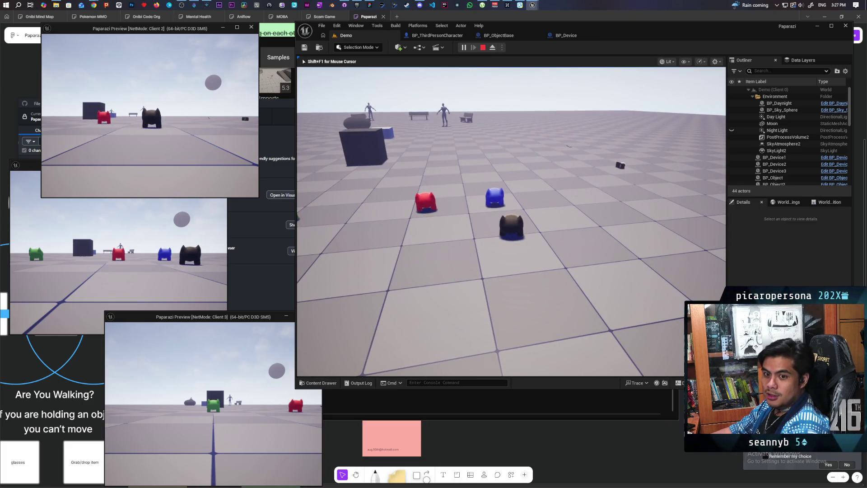
pyautogui.press('w')
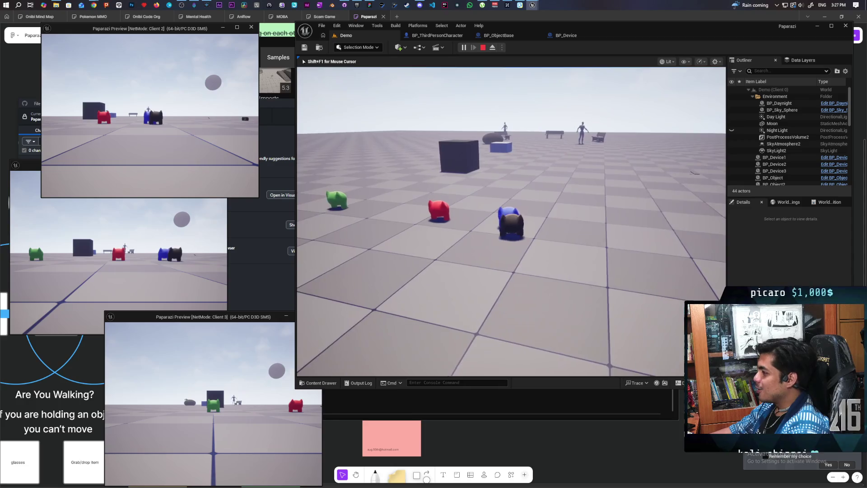
pyautogui.press('w')
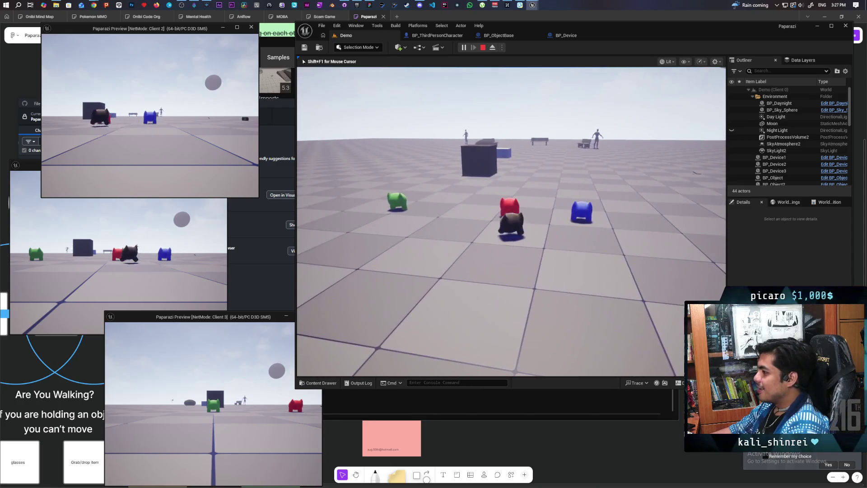
pyautogui.press('w')
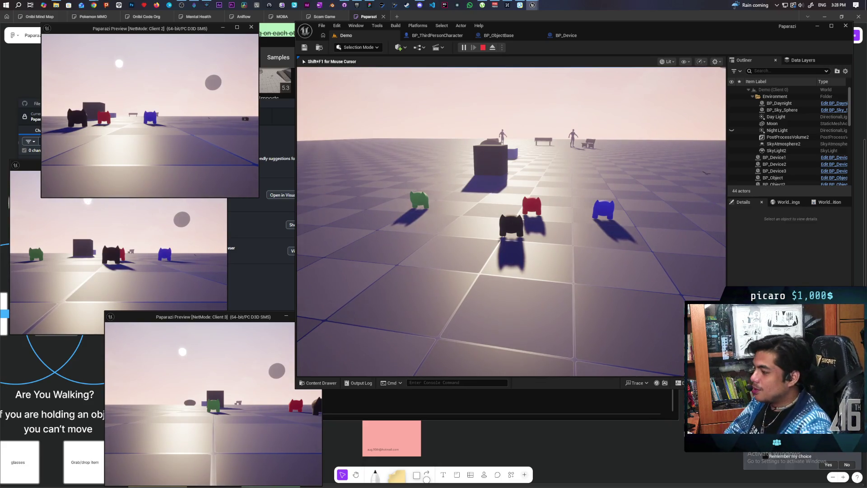
pyautogui.moveTo(511, 221)
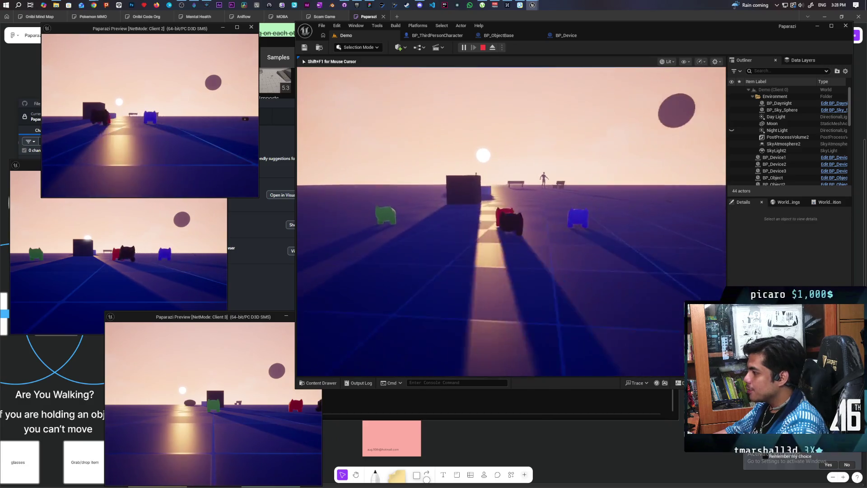
pyautogui.press('w')
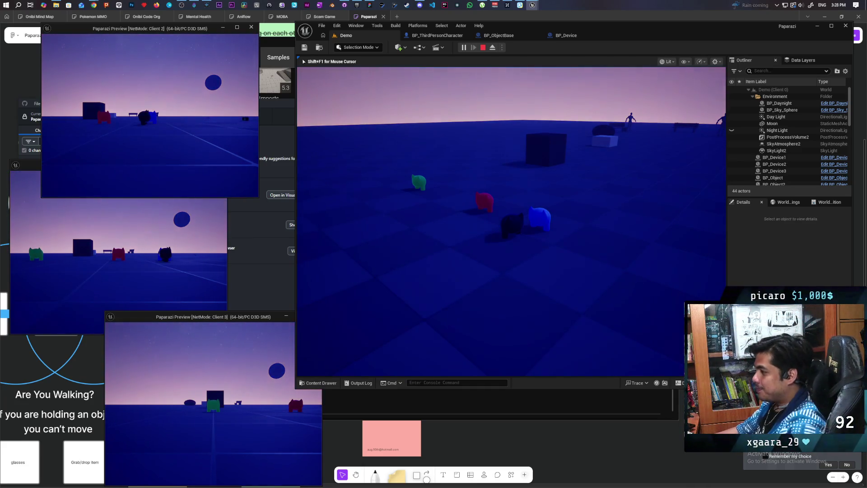
# - Walk the cat past the red and blue cats up to the white item cubes at night
pyautogui.press('w')
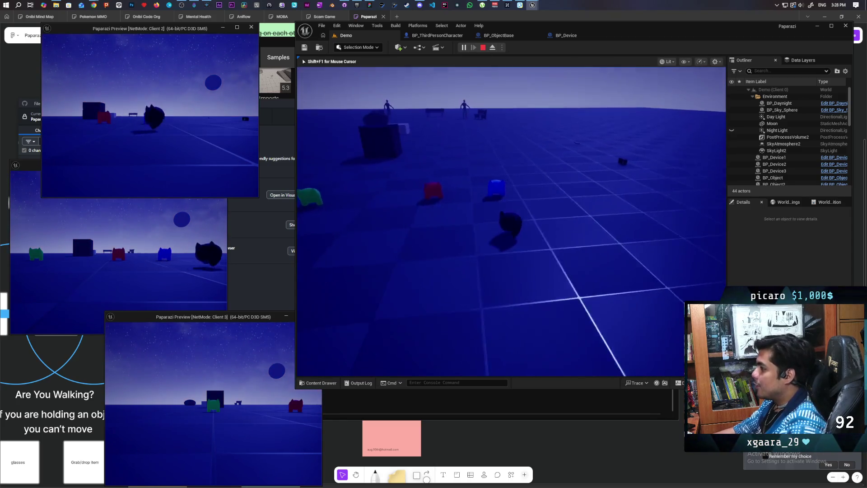
pyautogui.press('w')
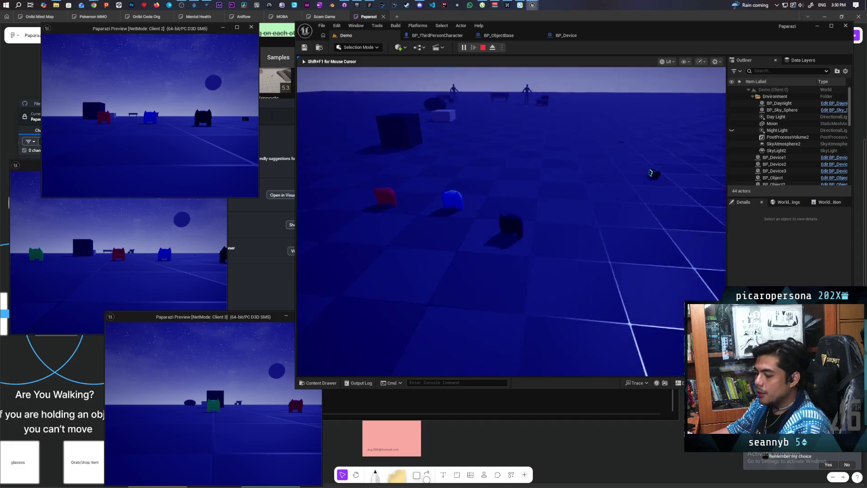
pyautogui.press('w')
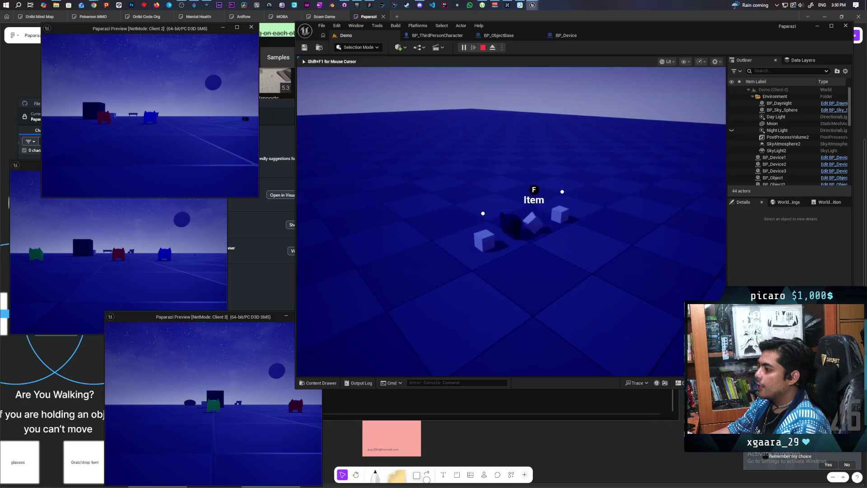
# - Repeatedly approach and back away from the white cubes to trigger the pickup prompt
pyautogui.press('w')
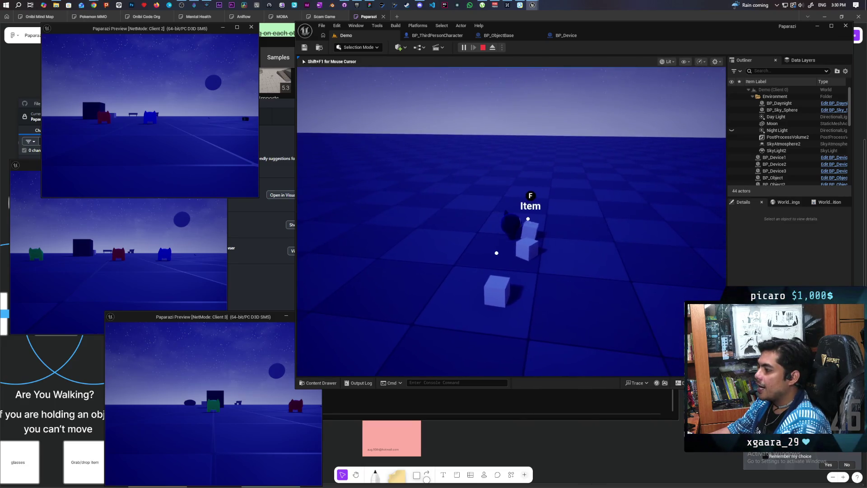
pyautogui.press('s')
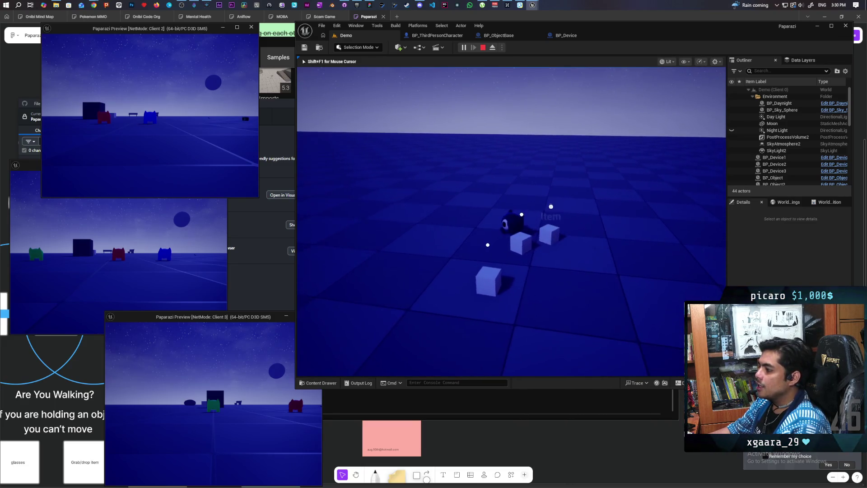
pyautogui.press('w')
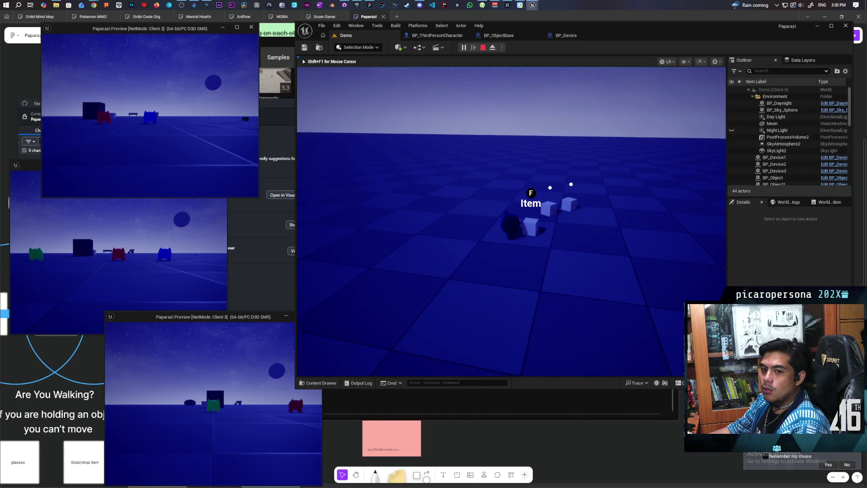
pyautogui.press('s')
pyautogui.press('w')
pyautogui.press('s')
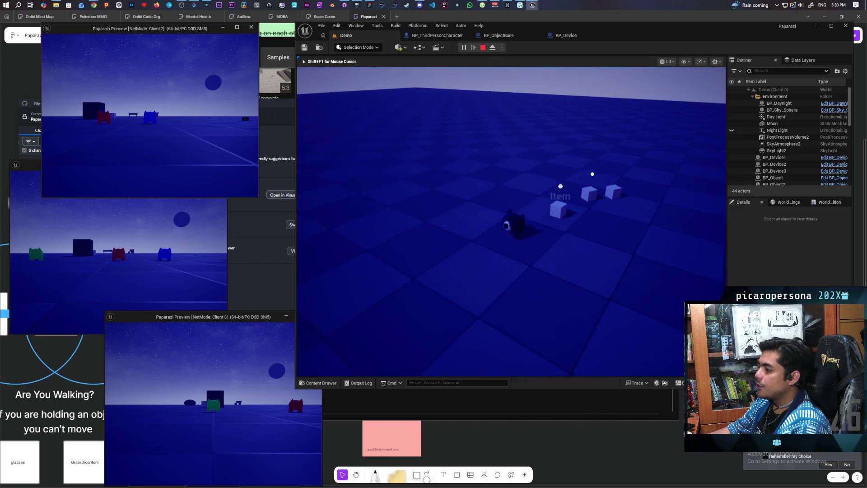
pyautogui.press('w')
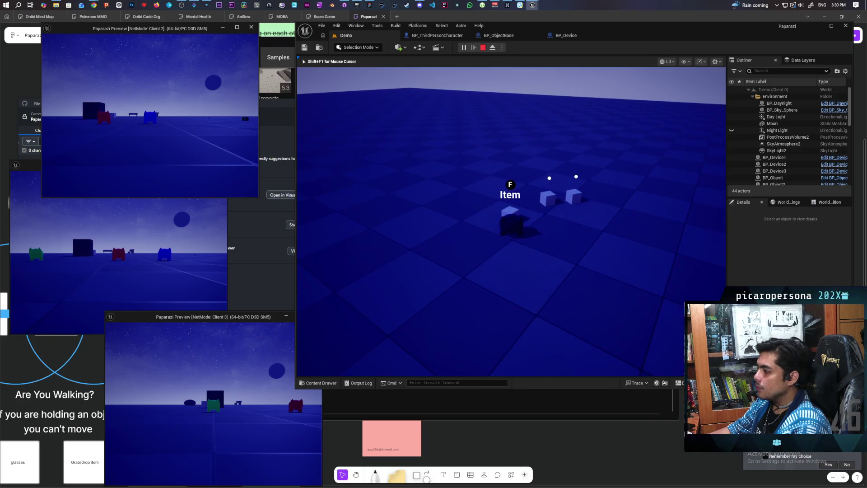
pyautogui.press('s')
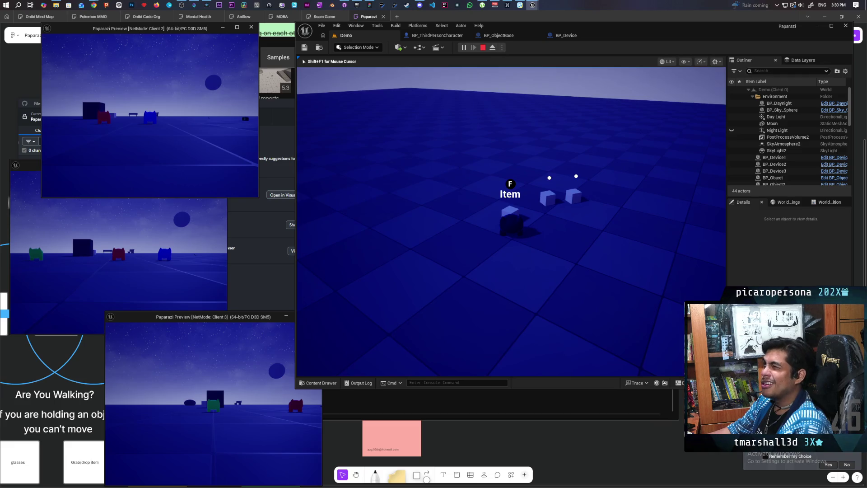
# - Walk away and return to the near cube, press F, and bring back the 'F Item' prompt
pyautogui.press('s')
pyautogui.press('w')
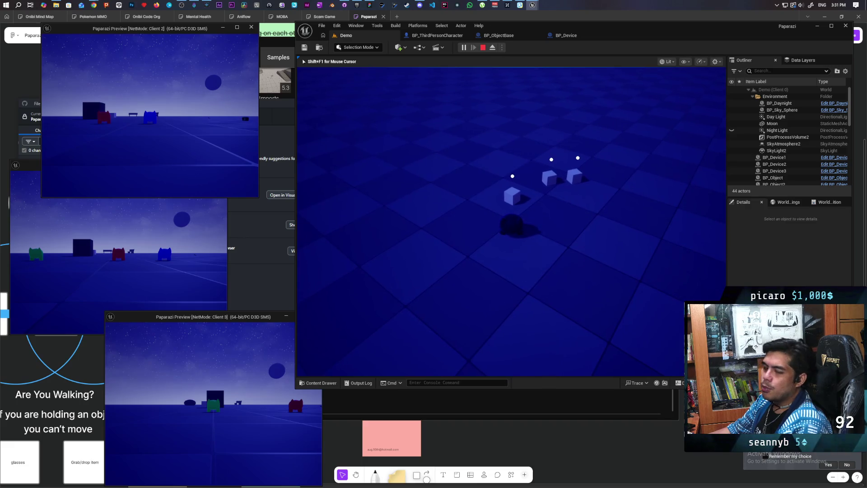
pyautogui.press('w')
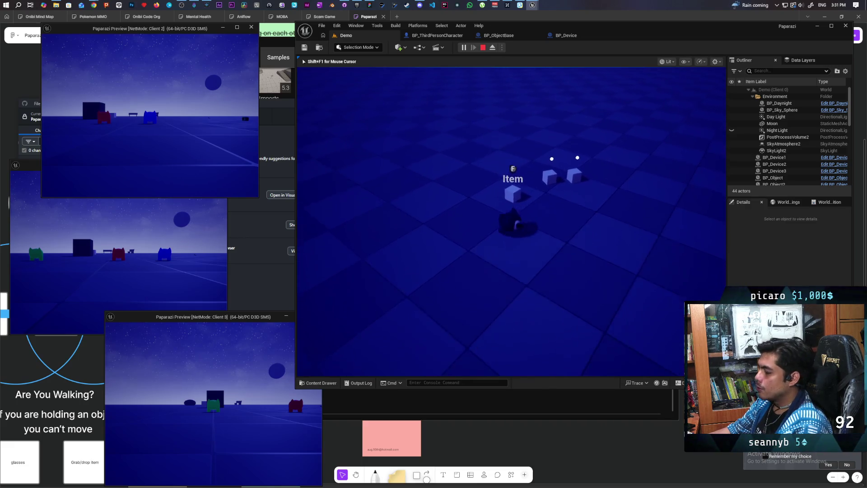
pyautogui.press('s')
pyautogui.press('w')
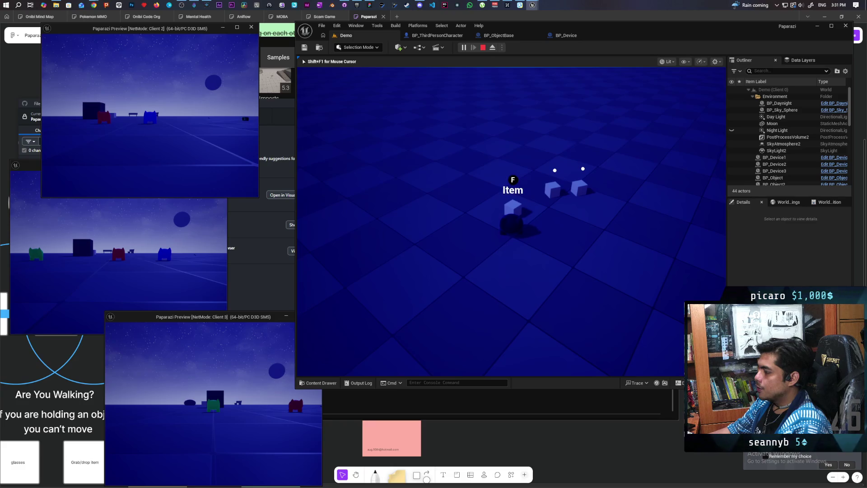
pyautogui.press('f')
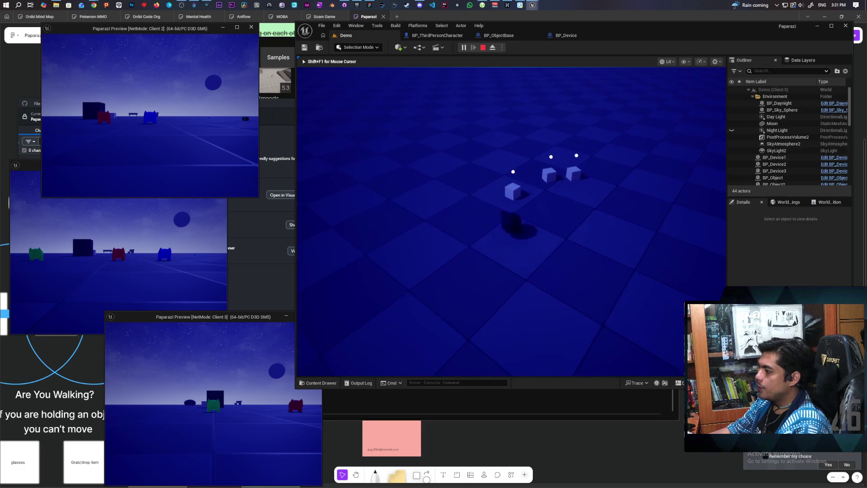
pyautogui.press('w')
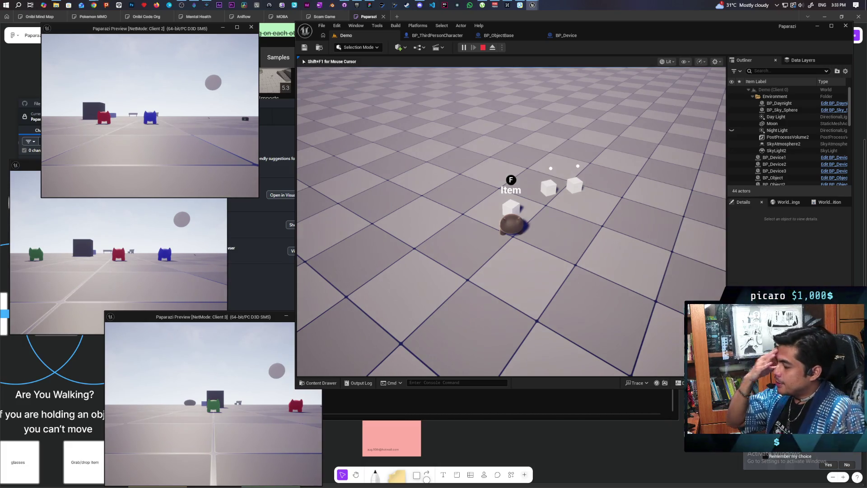
# - Walk the character into the Item cube and wait until night falls on every client
pyautogui.press('w')
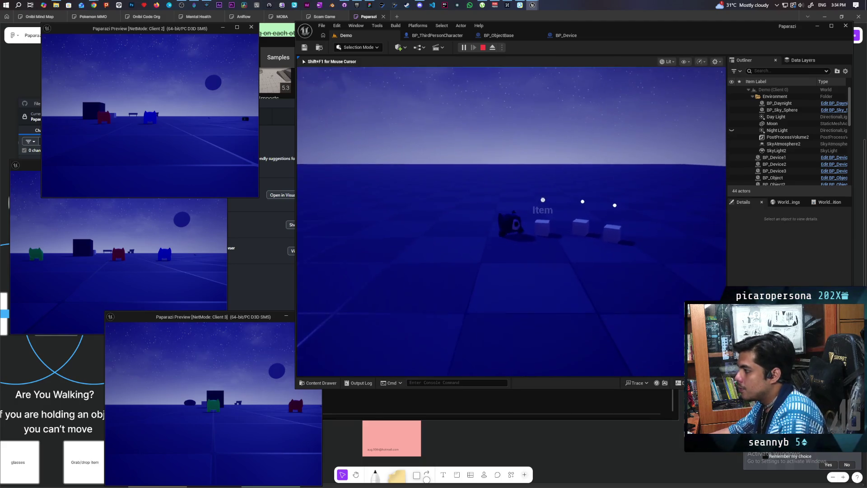
# - Walk the character among the white item cubes, pushing them apart in the night scene
pyautogui.press('w')
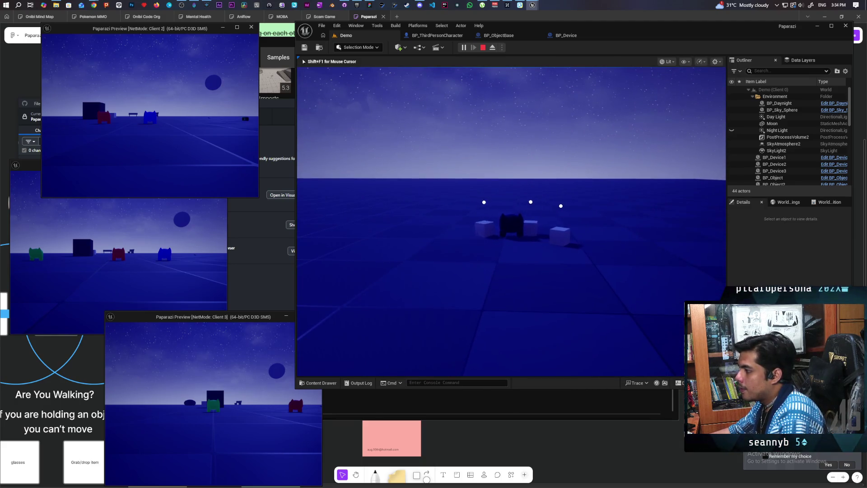
pyautogui.press('w')
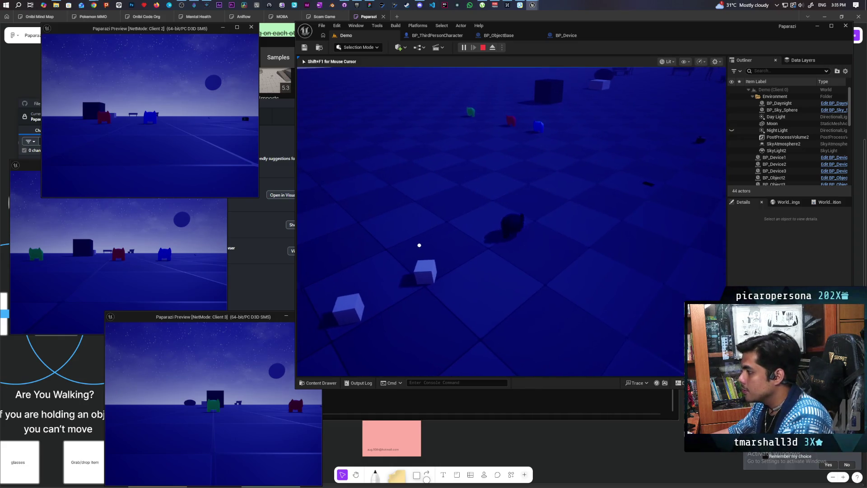
# - Walk to the camera item on the floor, pick it up with F, and raise it with E
pyautogui.press('w')
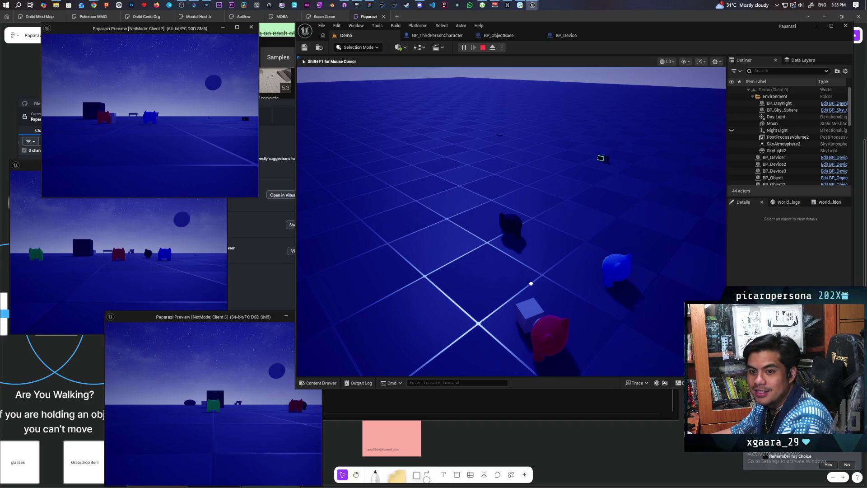
pyautogui.press('w')
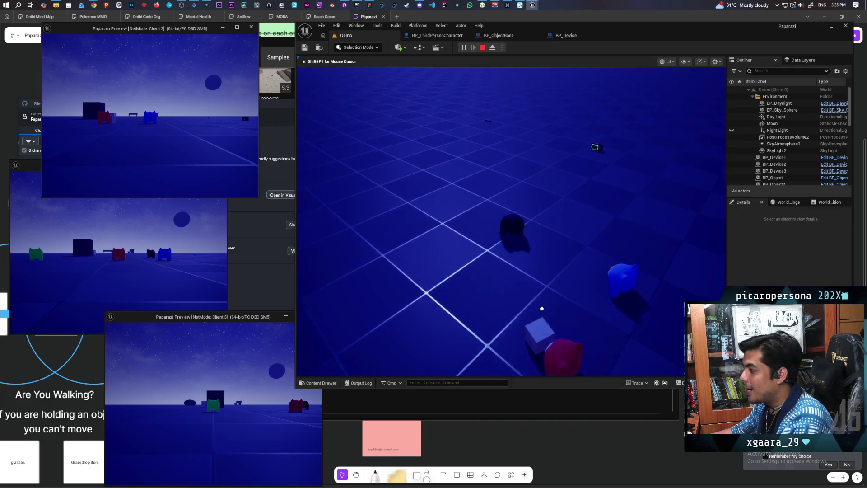
pyautogui.press('f')
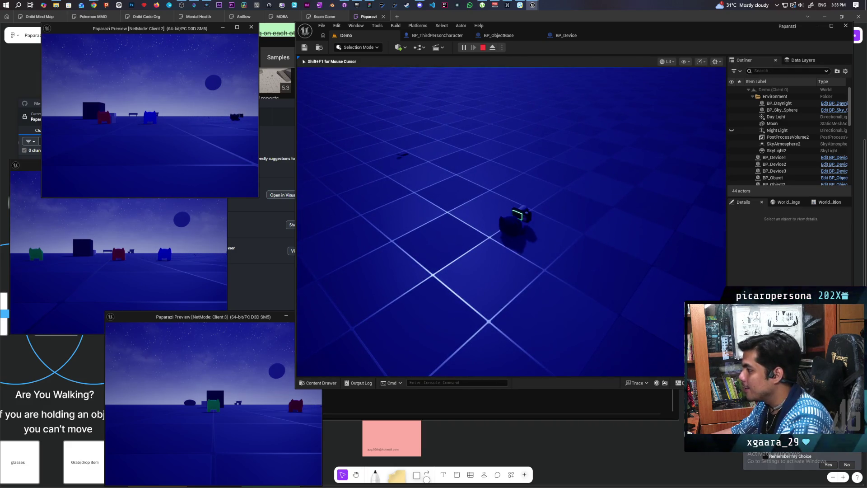
pyautogui.press('e')
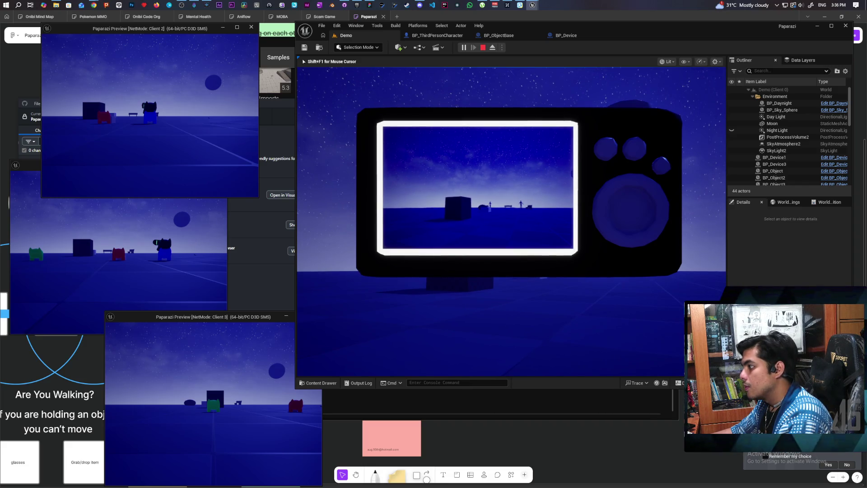
# - Take a photo with the camera device and dismiss the captured photo screen
pyautogui.click(454, 120)
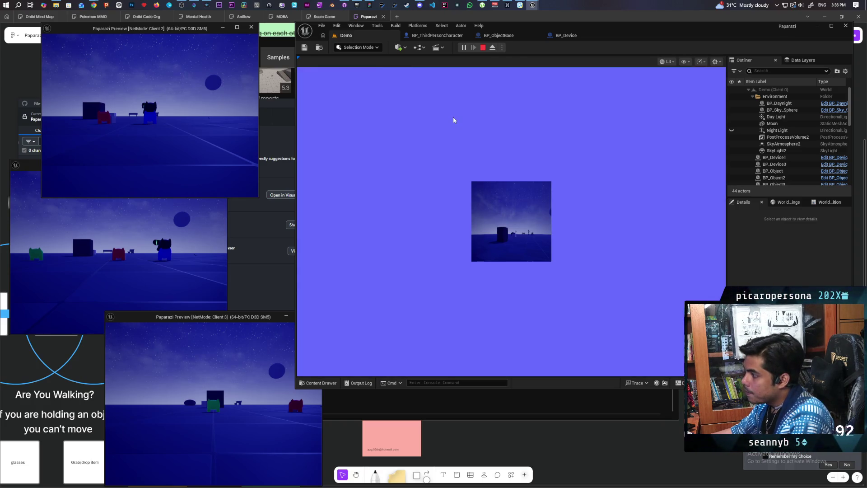
pyautogui.click(453, 120)
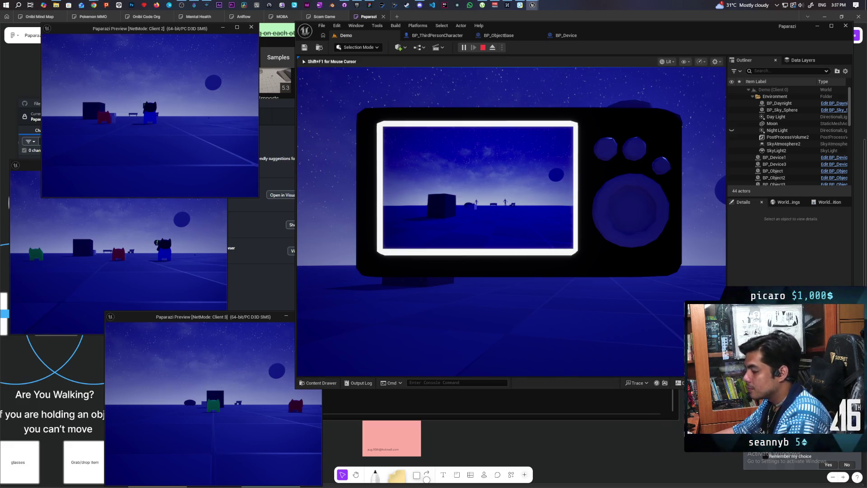
# - Lower the camera, walk onto open floor, drop it, then pick up and raise the phone
pyautogui.press('e')
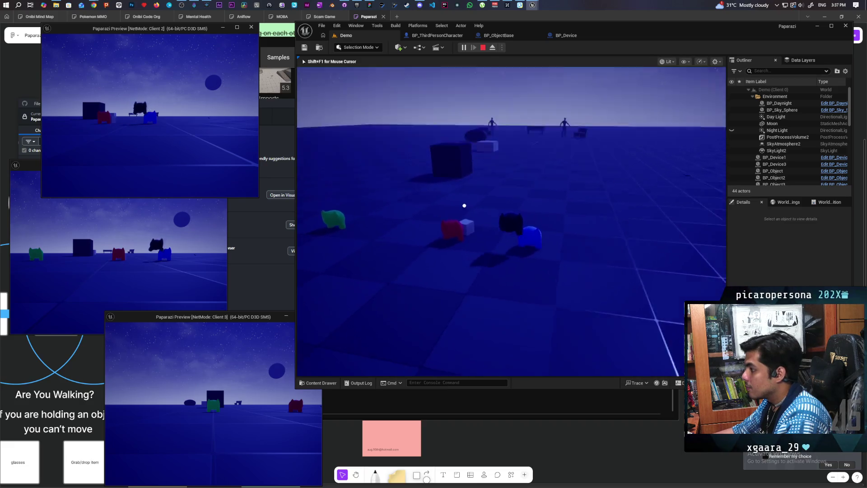
pyautogui.press('w')
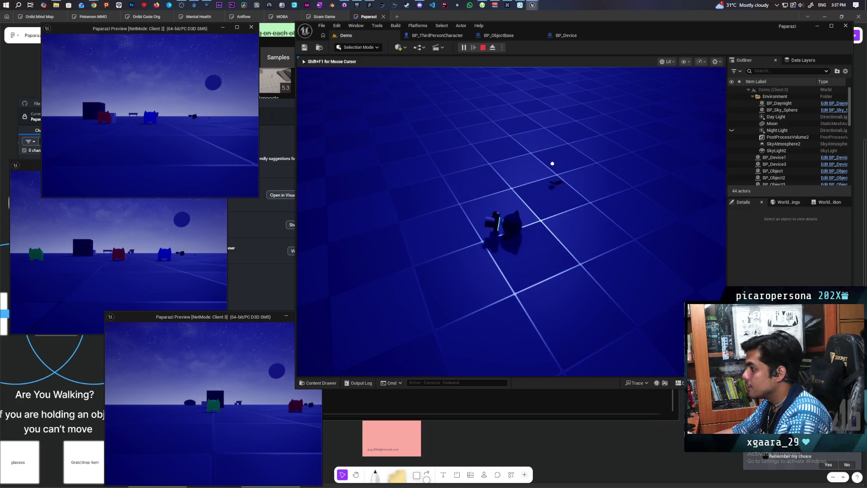
pyautogui.press('e')
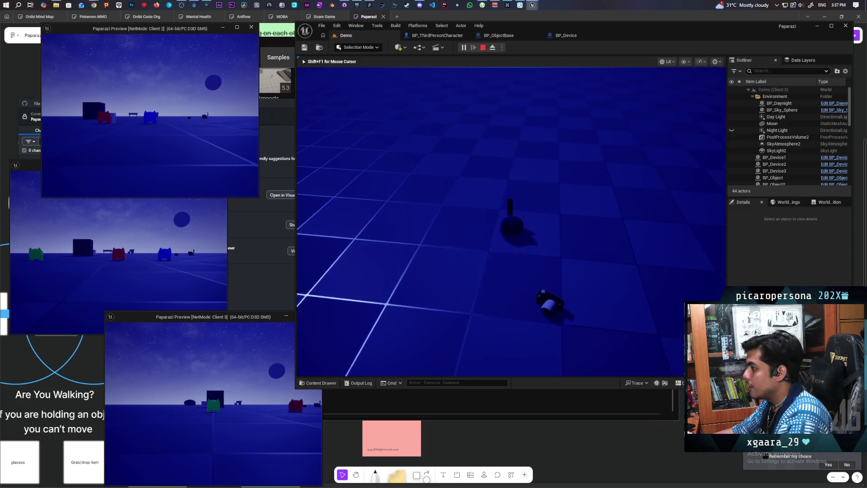
pyautogui.press('e')
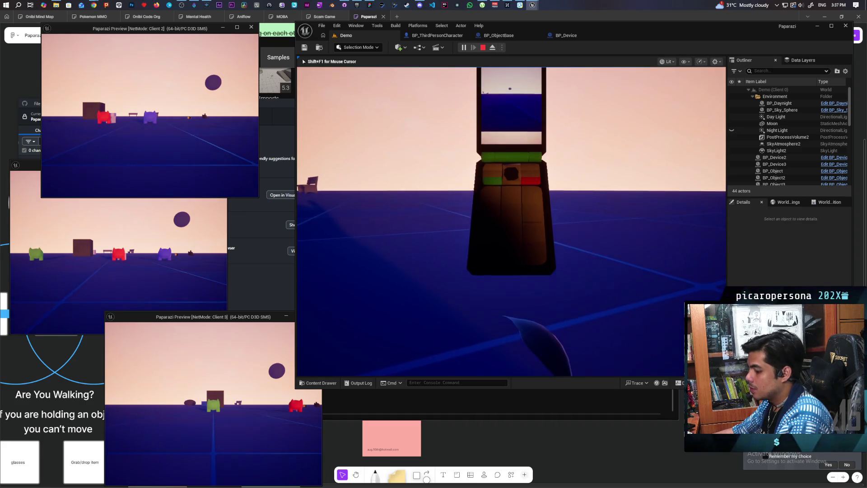
# - Take a photo with the phone, dismiss the photo screen, and drop the phone
pyautogui.click(302, 194)
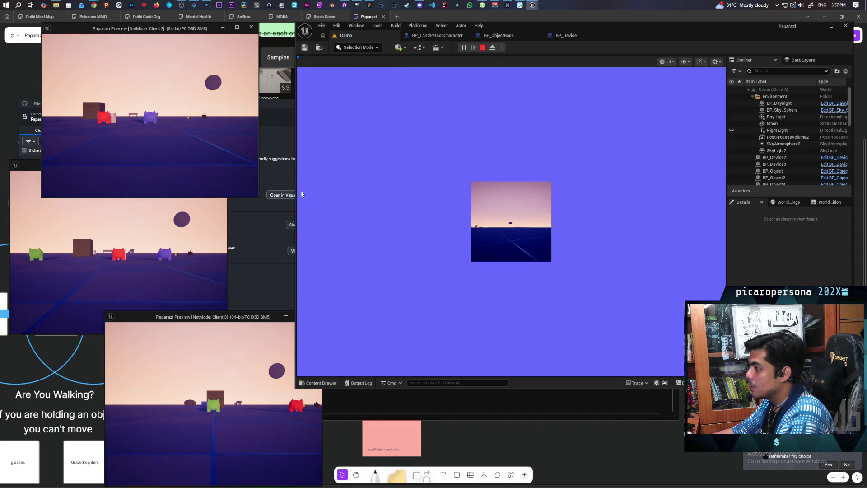
pyautogui.click(301, 194)
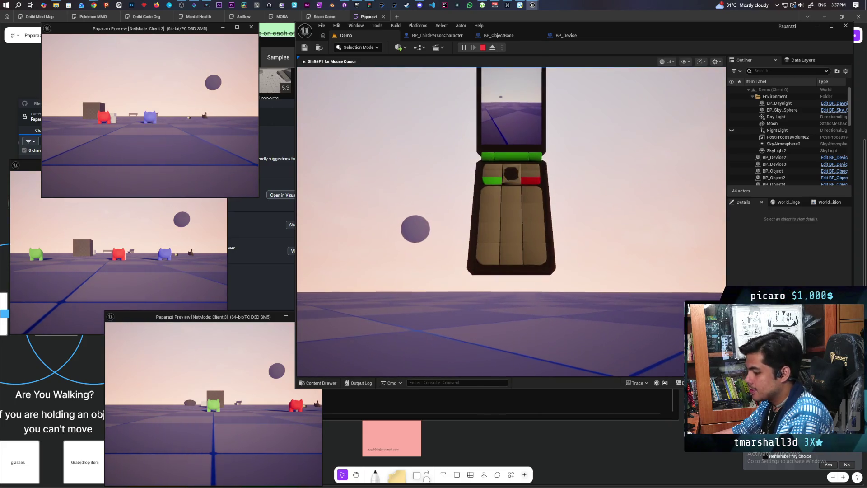
pyautogui.press('q')
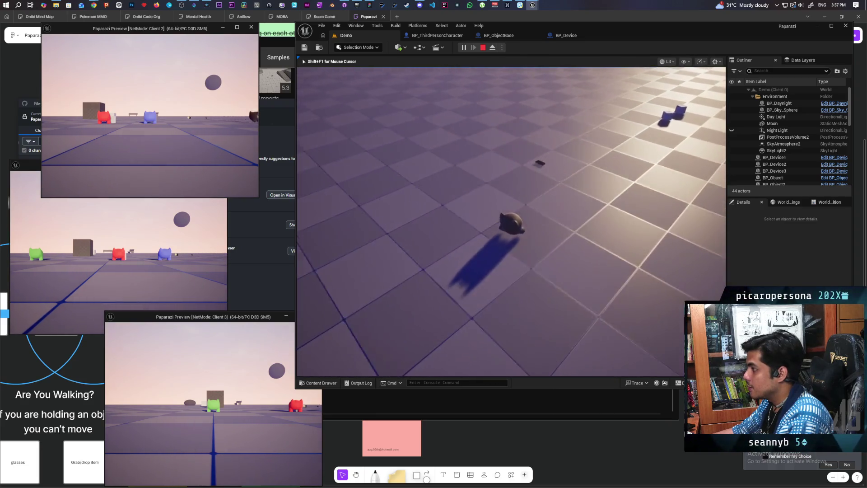
# - Pick the phone back up with F and raise it toward the coloured creatures and cube
pyautogui.press('w')
pyautogui.press('f')
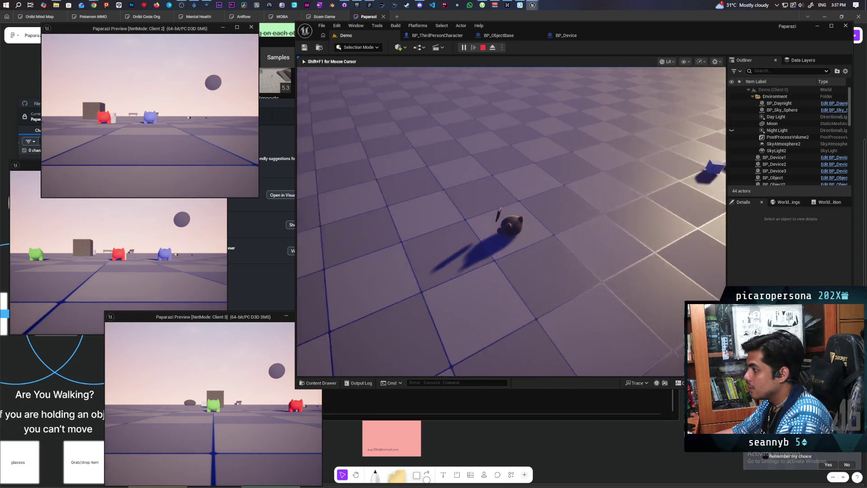
pyautogui.press('e')
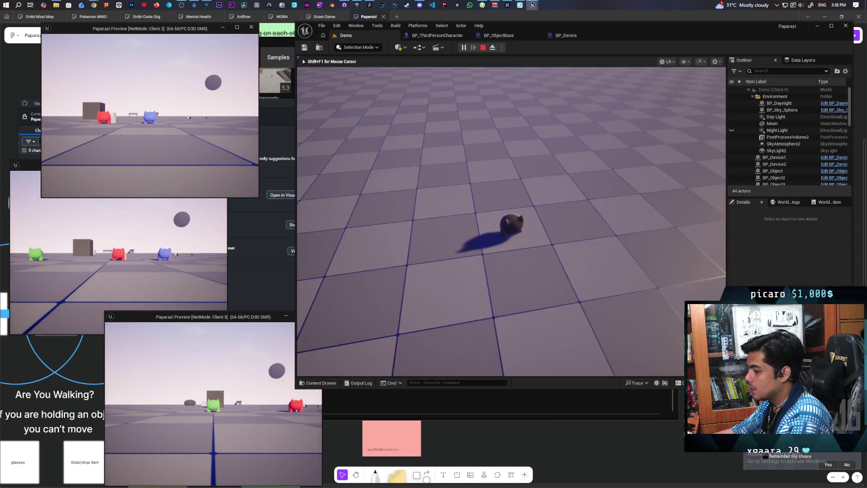
pyautogui.press('w')
pyautogui.press('w')
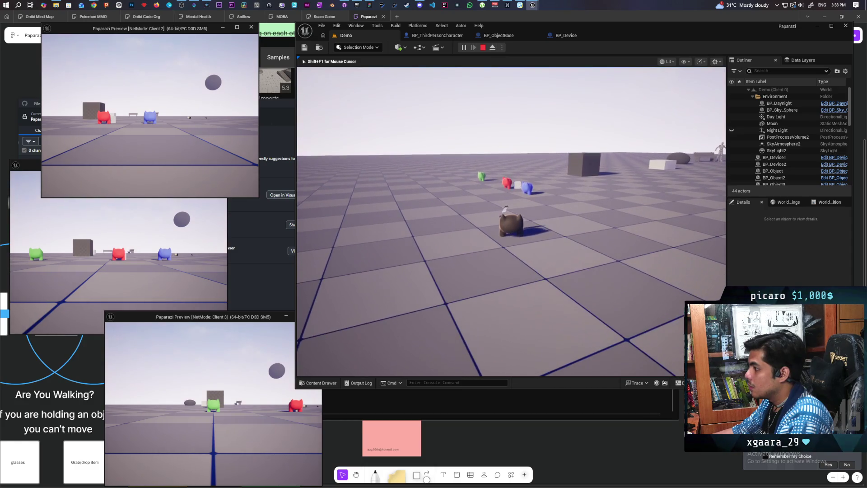
pyautogui.press('e')
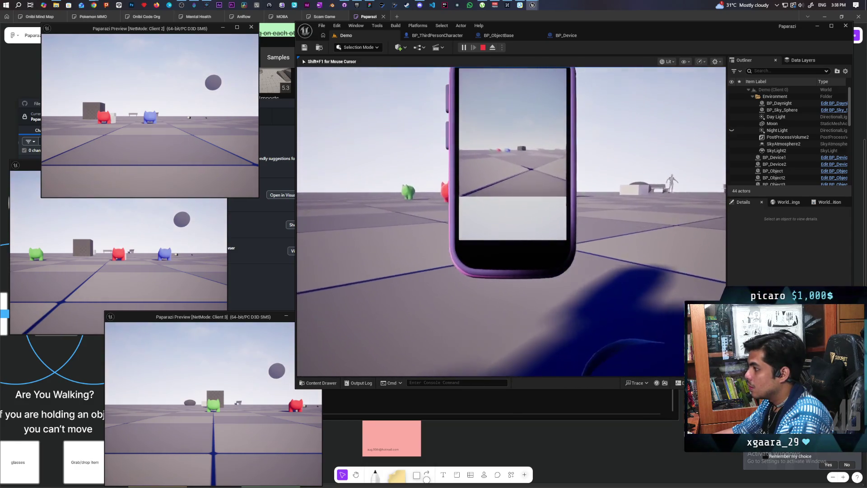
# - Step forward, then back away so the phone frames the distant creatures with more floor
pyautogui.press('w')
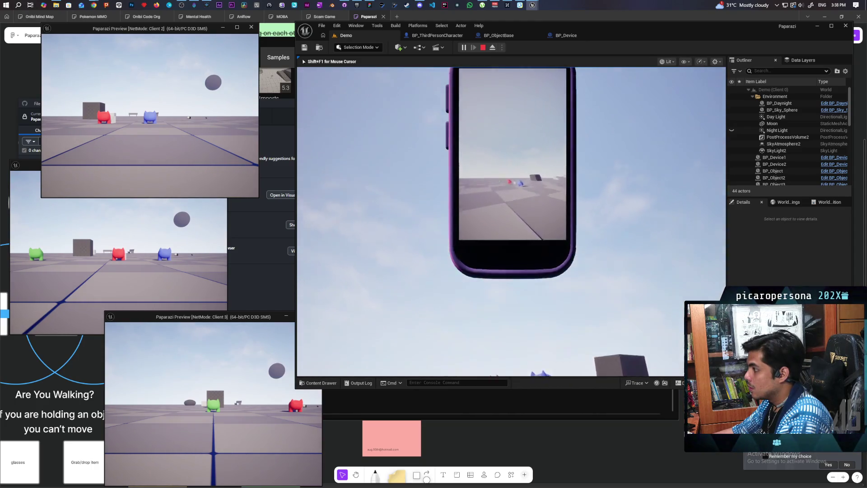
pyautogui.press('s')
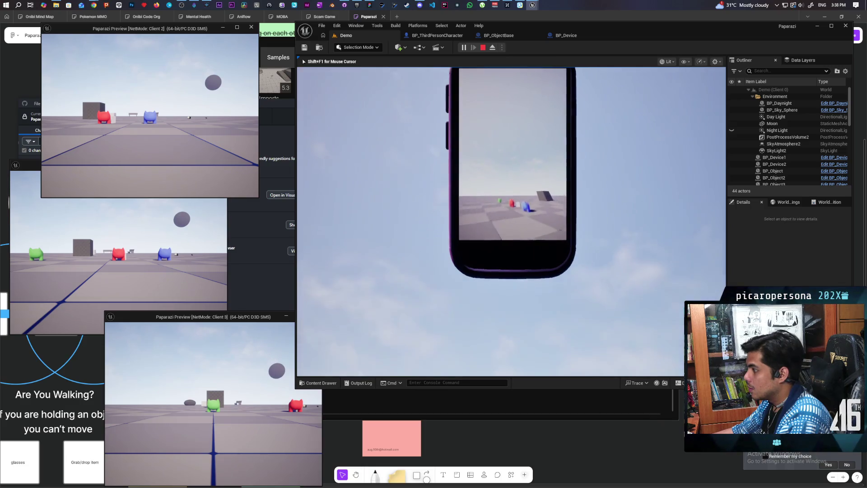
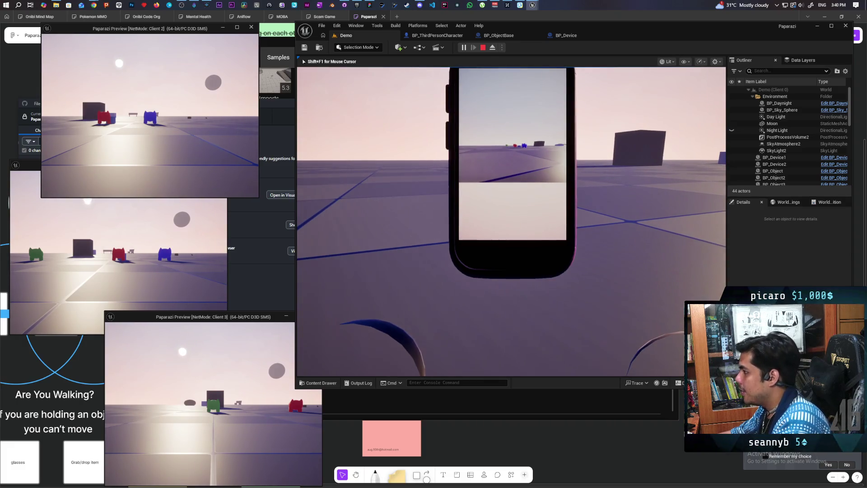
# - Stop the multiplayer play session and select the third device camera in the Demo level
pyautogui.press('Escape')
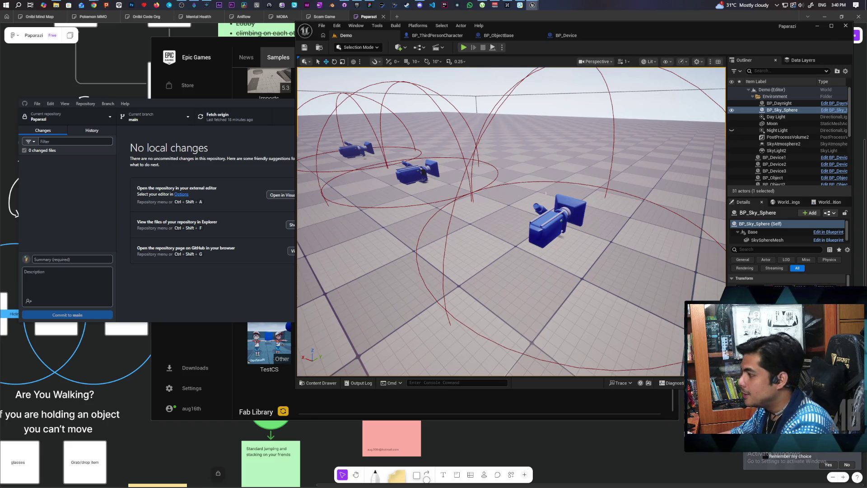
pyautogui.click(554, 221)
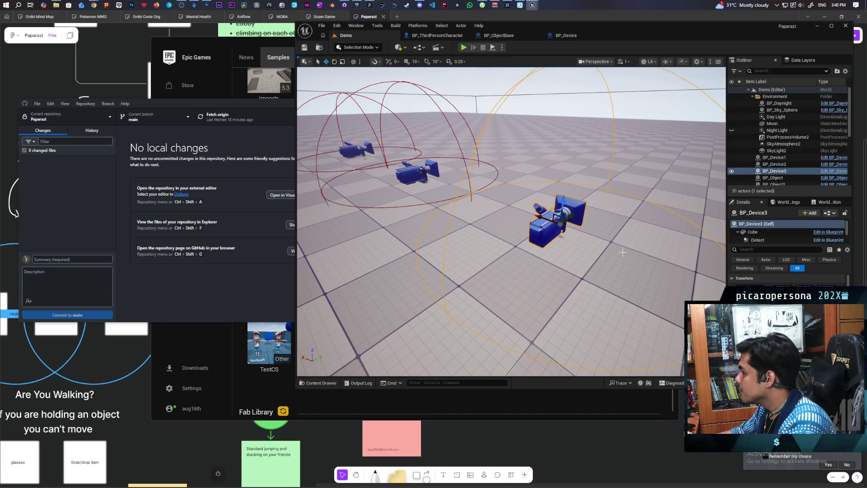
# - Frame and orbit around BP_Device3, then open the BP_Device Blueprint at its EventGraph
pyautogui.press('f')
pyautogui.moveTo(518, 235); pyautogui.dragTo(396, 256)
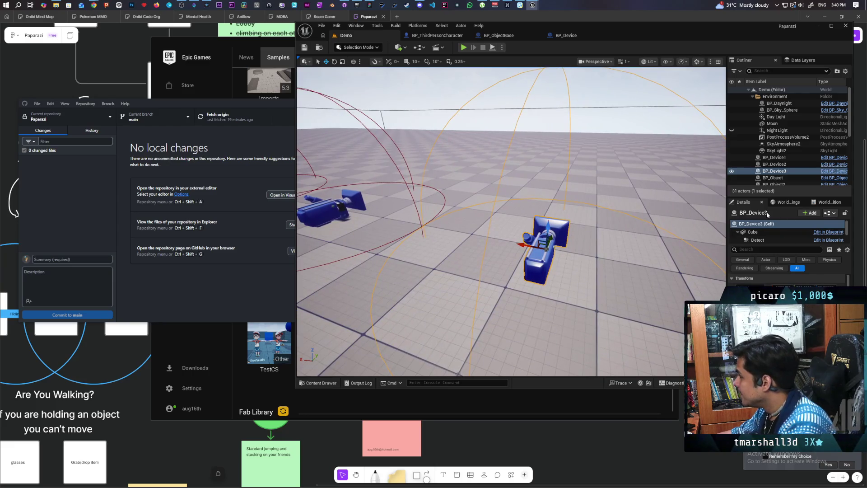
pyautogui.moveTo(488, 308); pyautogui.dragTo(489, 307)
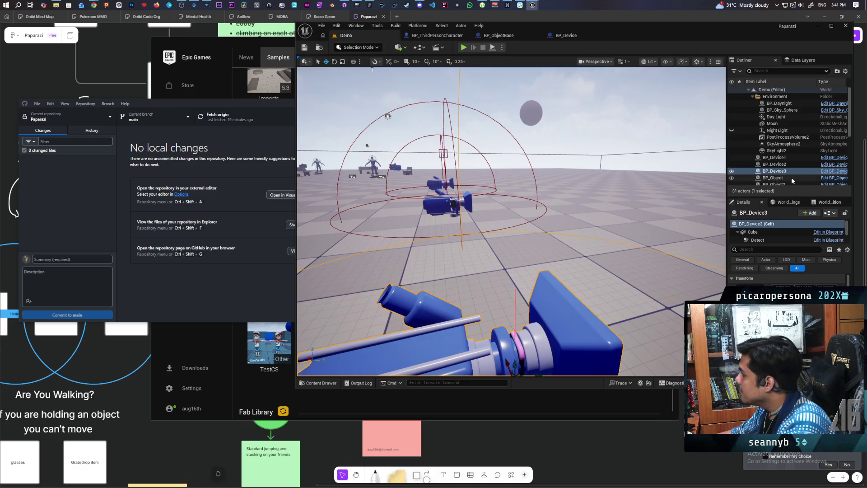
pyautogui.click(833, 170)
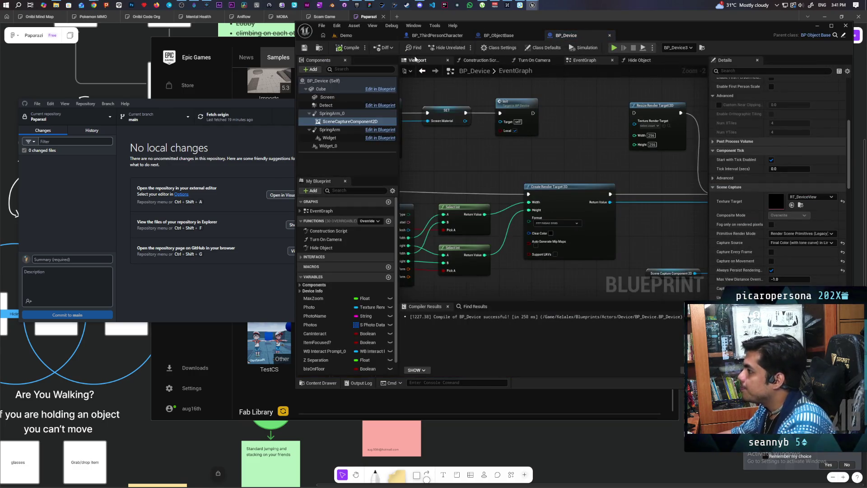
# - Pan the BP_Device EventGraph over to the BeginPlay and data table nodes
pyautogui.scroll(-5, 589, 157)
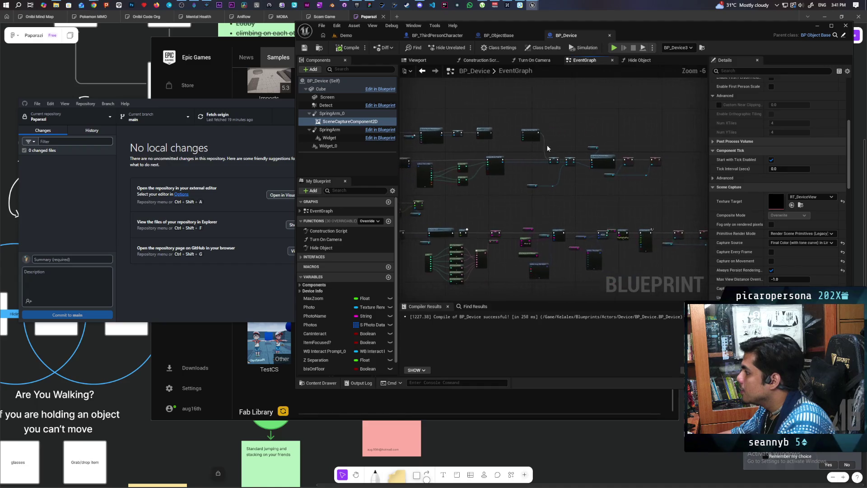
pyautogui.scroll(3, 570, 148)
pyautogui.scroll(2, 549, 145)
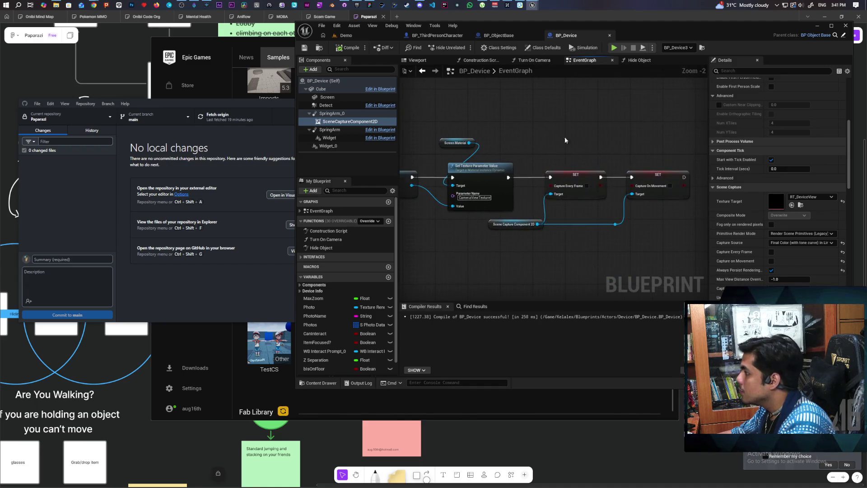
pyautogui.moveTo(522, 151)
pyautogui.mouseDown()
pyautogui.moveTo(672, 162)
pyautogui.moveTo(513, 160)
pyautogui.moveTo(572, 160)
pyautogui.mouseUp()
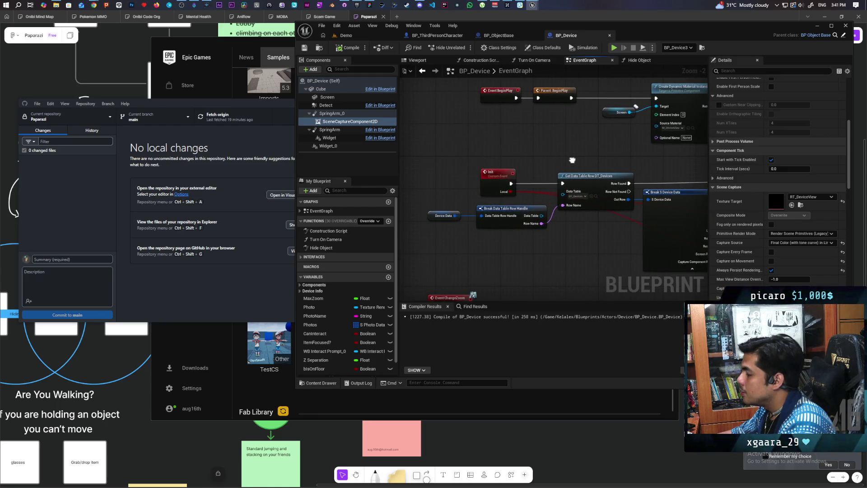
pyautogui.moveTo(572, 159); pyautogui.dragTo(508, 161)
pyautogui.moveTo(506, 229); pyautogui.dragTo(568, 221)
# - Inspect the Device Data variable node's details, then bring up the Device folder in the Content Drawer
pyautogui.click(505, 248)
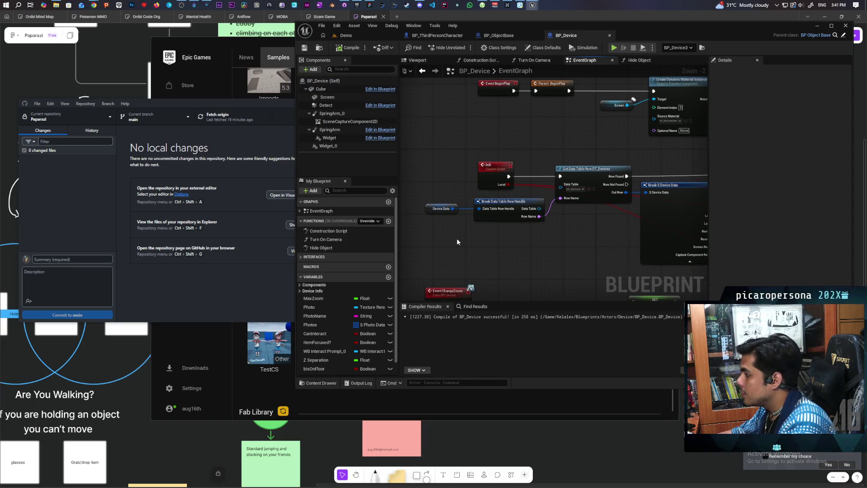
pyautogui.click(441, 209)
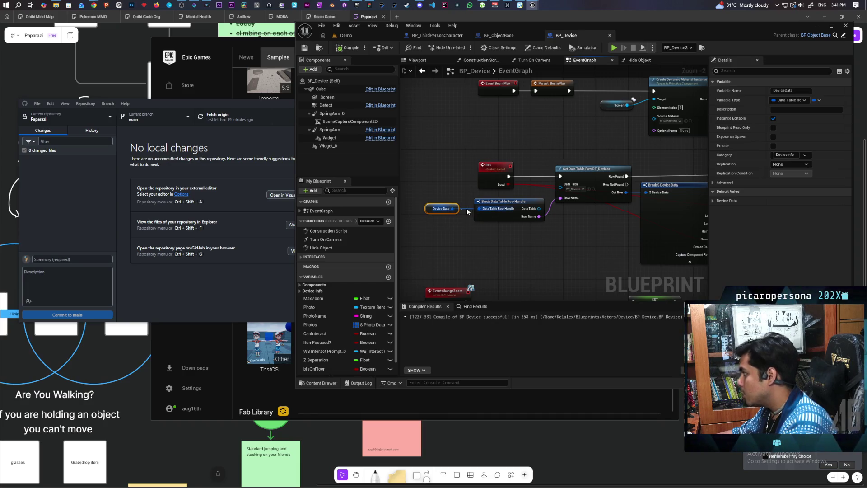
pyautogui.click(455, 226)
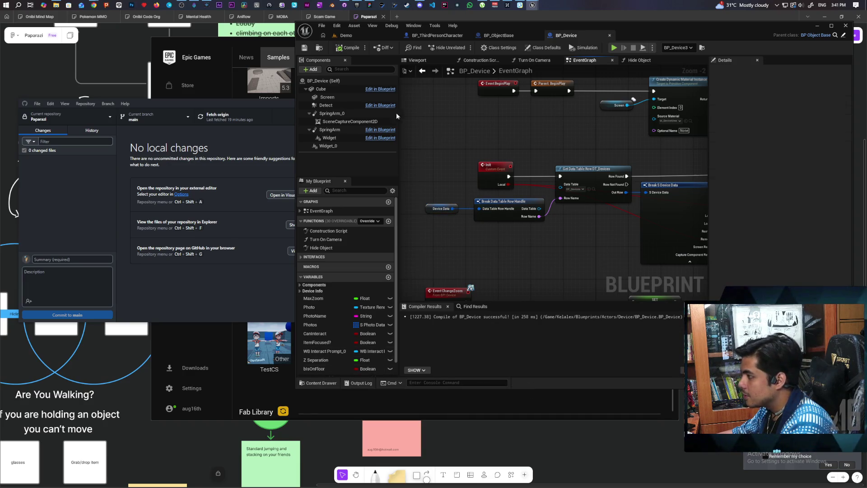
pyautogui.click(322, 383)
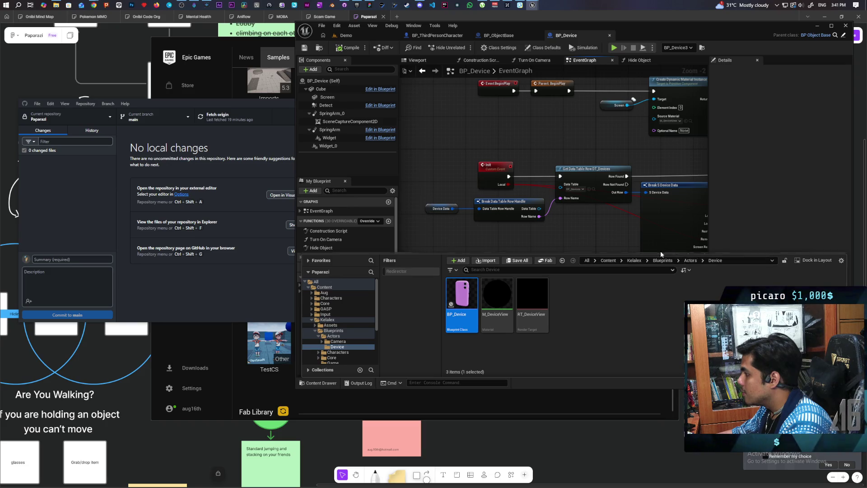
# - Browse to Kelalex > Data > Structs to review the device structs
pyautogui.click(636, 261)
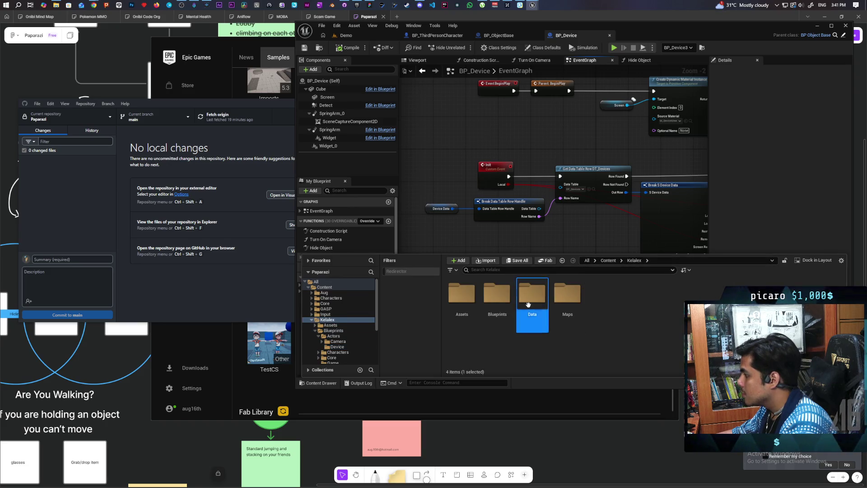
pyautogui.doubleClick(532, 296)
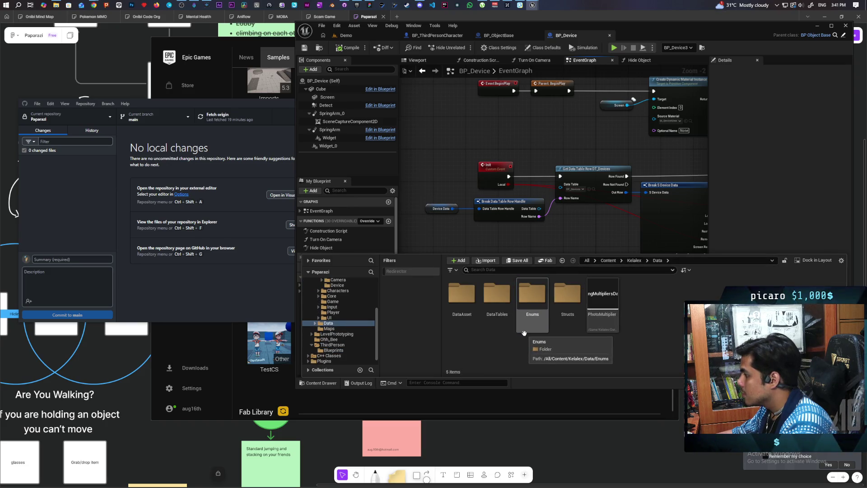
pyautogui.doubleClick(576, 305)
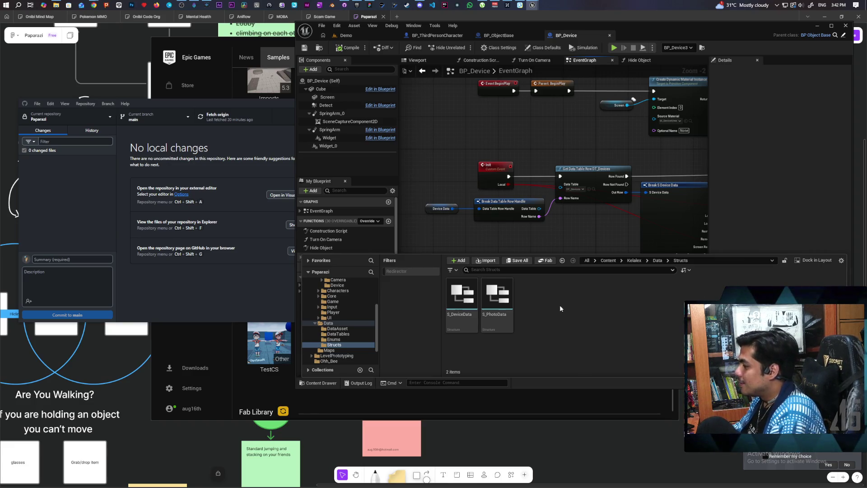
# - Open the DT_Devices data table editor and move its window up and left
pyautogui.click(610, 231)
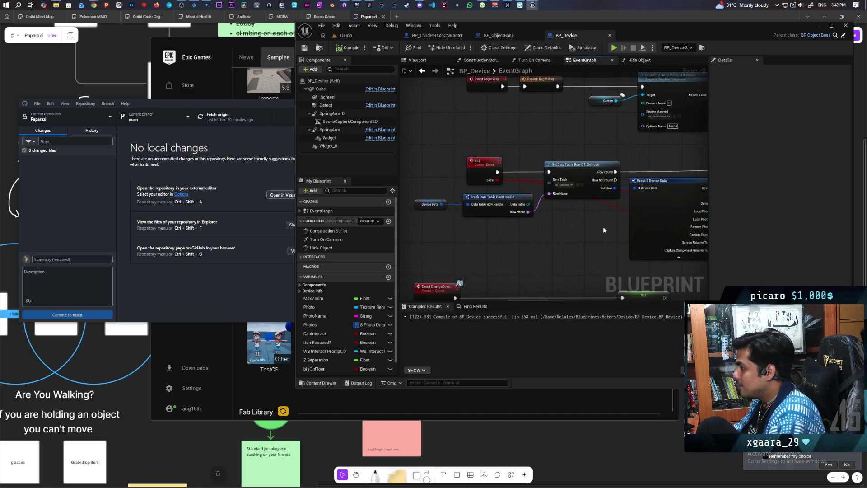
pyautogui.click(582, 185)
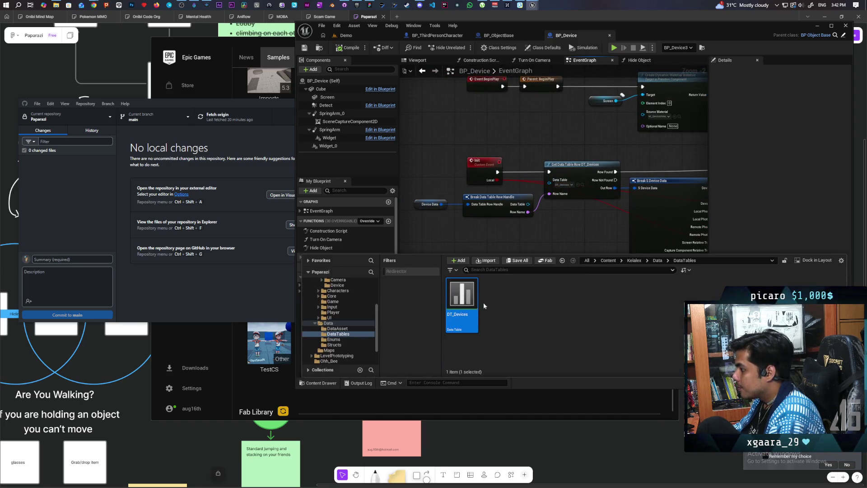
pyautogui.doubleClick(462, 300)
pyautogui.moveTo(361, 119)
pyautogui.mouseDown()
pyautogui.moveTo(300, 95)
pyautogui.moveTo(362, 87)
pyautogui.mouseUp()
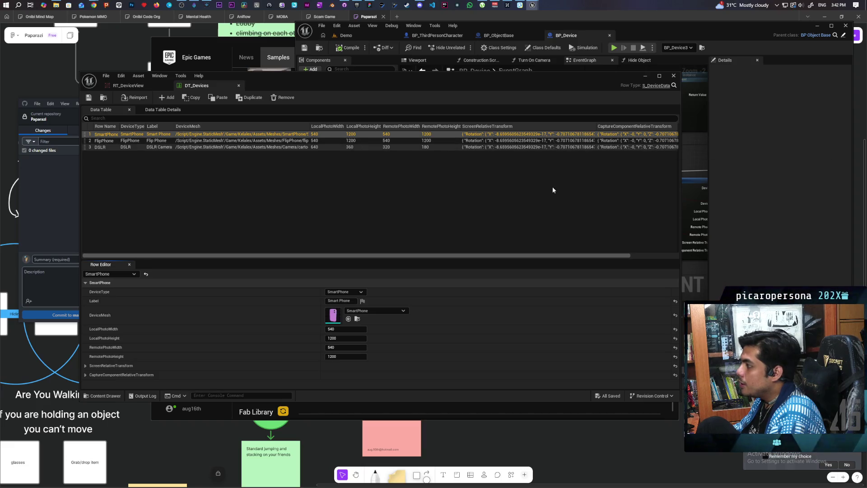
# - Set the SmartPhone row's CaptureComponentRelativeTransform Location Z to 25, save DT_Devices, and minimize it
pyautogui.moveTo(476, 255); pyautogui.dragTo(554, 256)
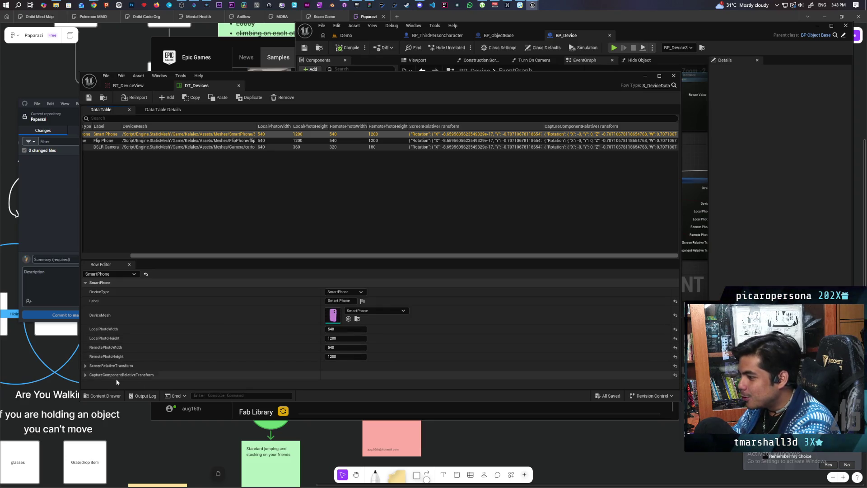
pyautogui.click(82, 377)
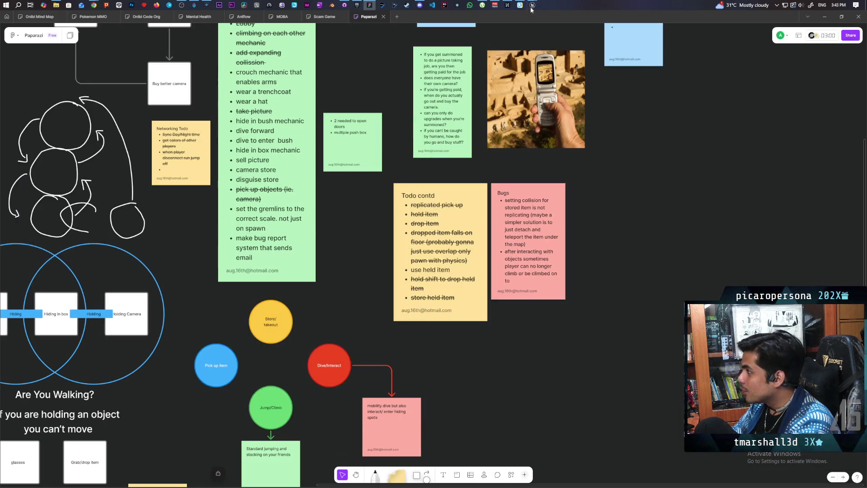
pyautogui.moveTo(531, 9)
pyautogui.click(514, 39)
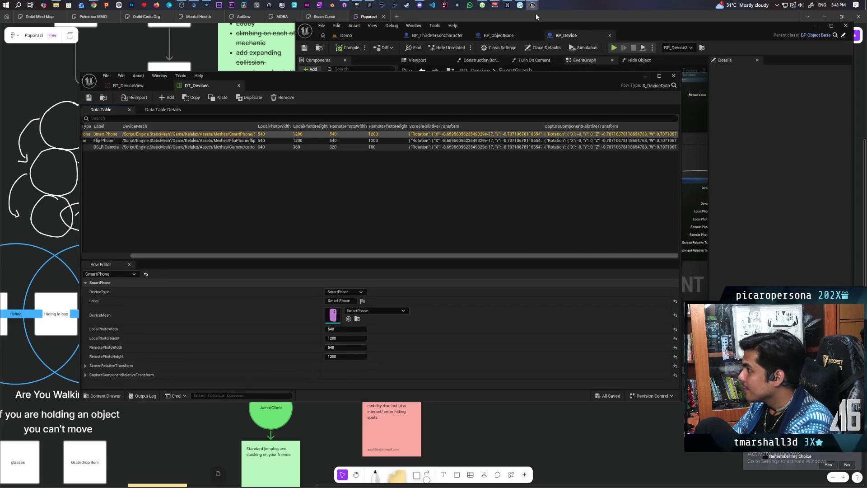
pyautogui.click(177, 374)
pyautogui.scroll(-1, 177, 347)
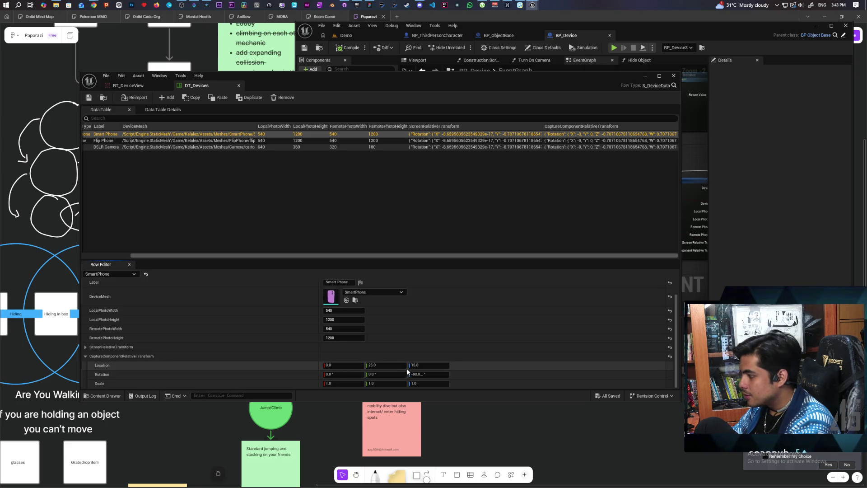
pyautogui.click(421, 365)
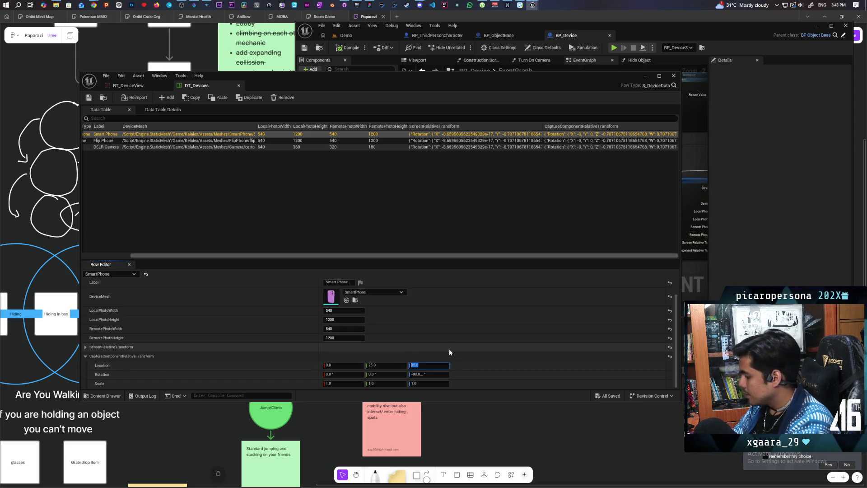
pyautogui.write('25')
pyautogui.press('Return')
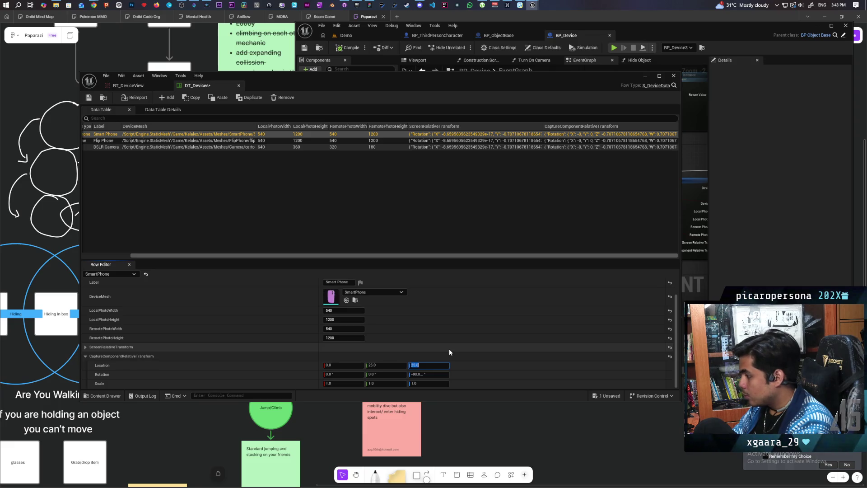
pyautogui.click(90, 97)
pyautogui.click(645, 75)
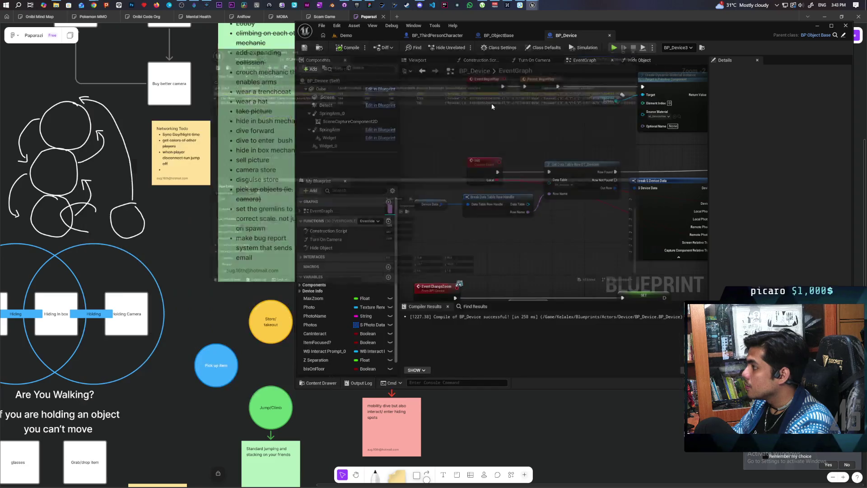
# - Start a multiplayer play-in-editor test, walk to the floor device, pick it up and drop it
pyautogui.click(346, 35)
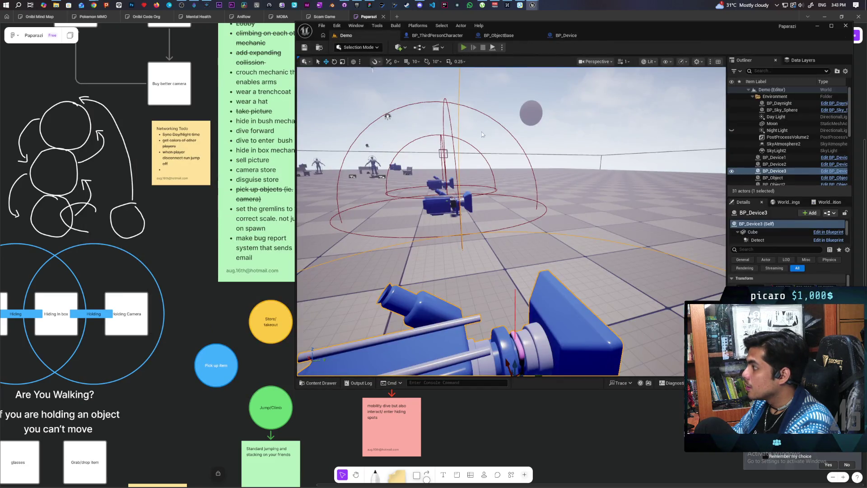
pyautogui.hotkey('alt', 'p')
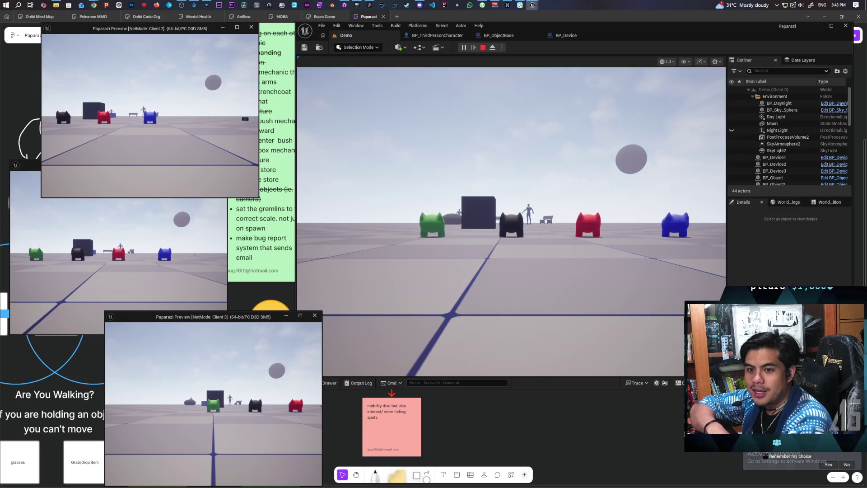
pyautogui.click(320, 281)
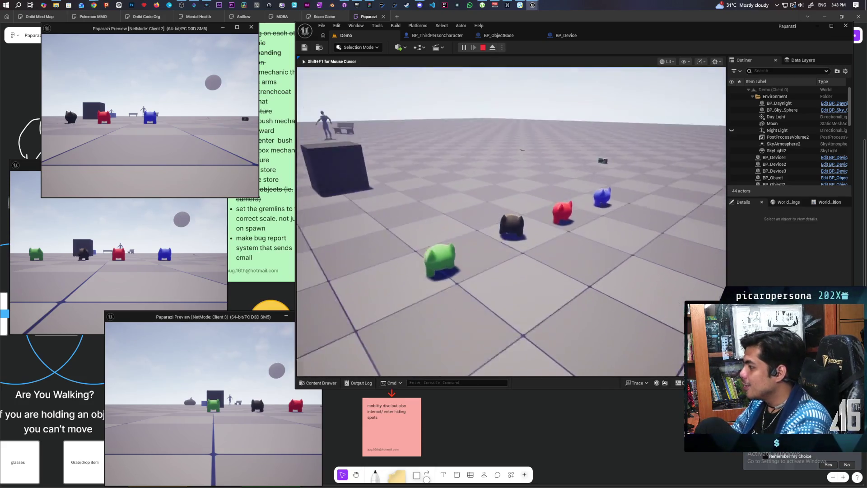
pyautogui.press('w')
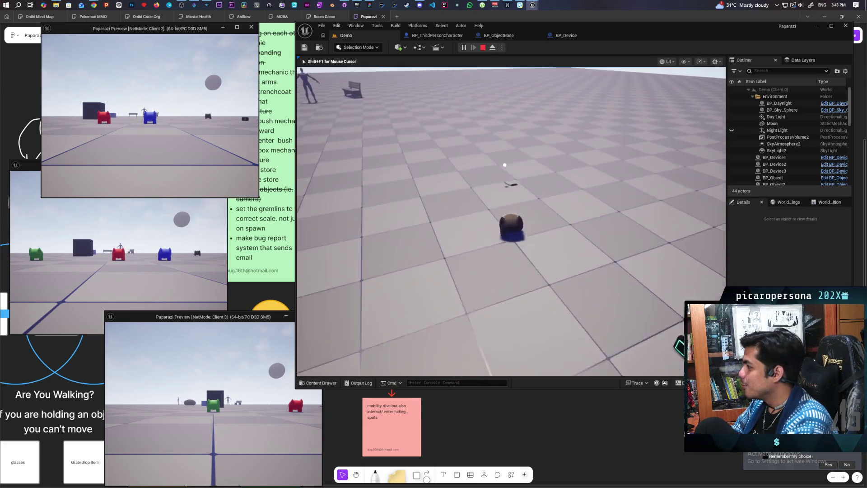
pyautogui.press('e')
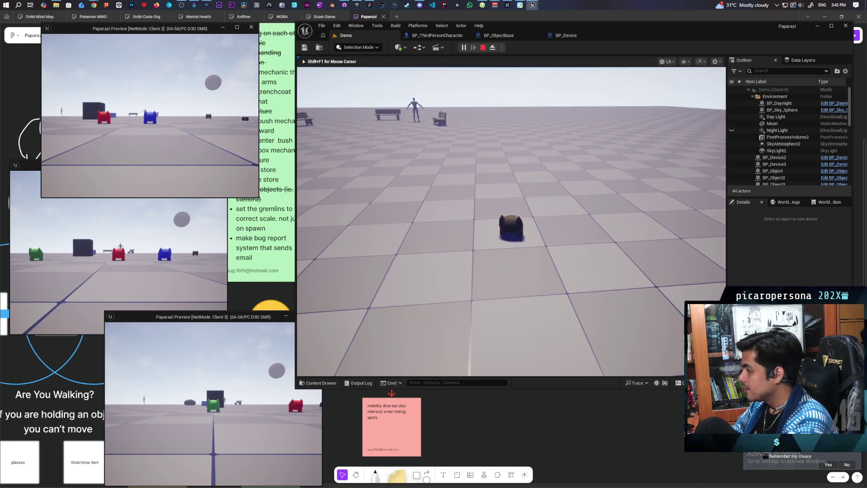
pyautogui.press('s')
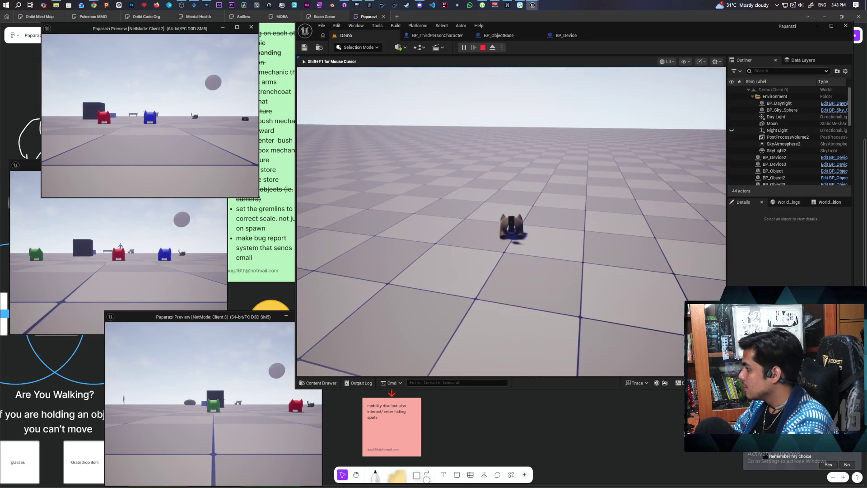
pyautogui.press('e')
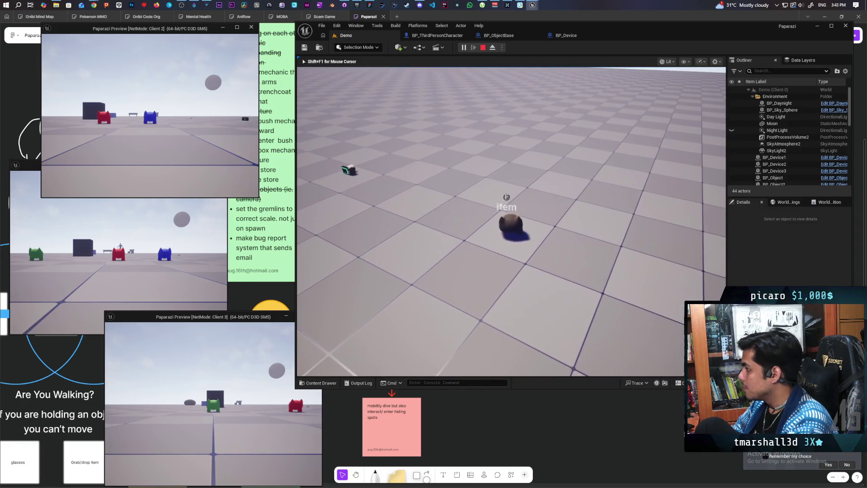
# - Pick the device up again to see the phone screen, walk toward the gremlins, and stop play
pyautogui.press('f')
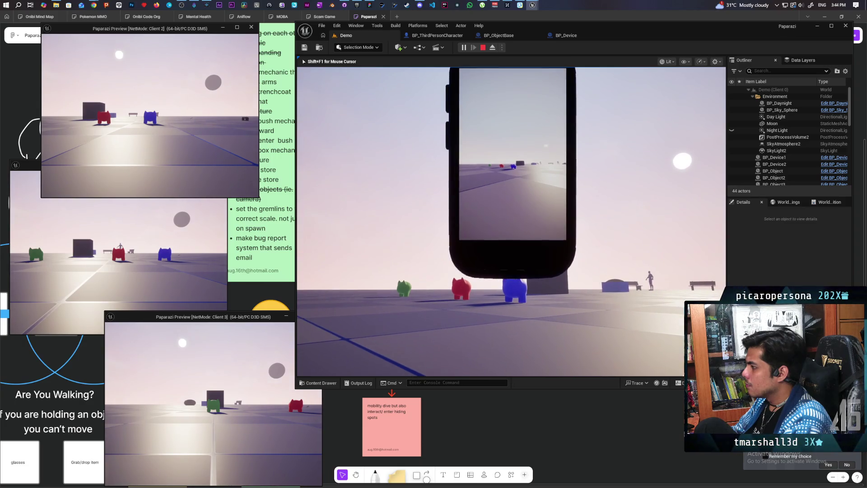
pyautogui.press('w')
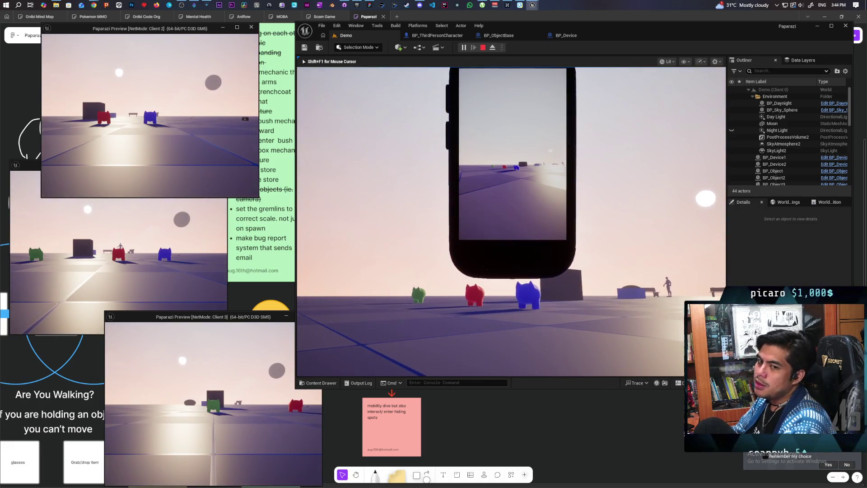
pyautogui.press('Escape')
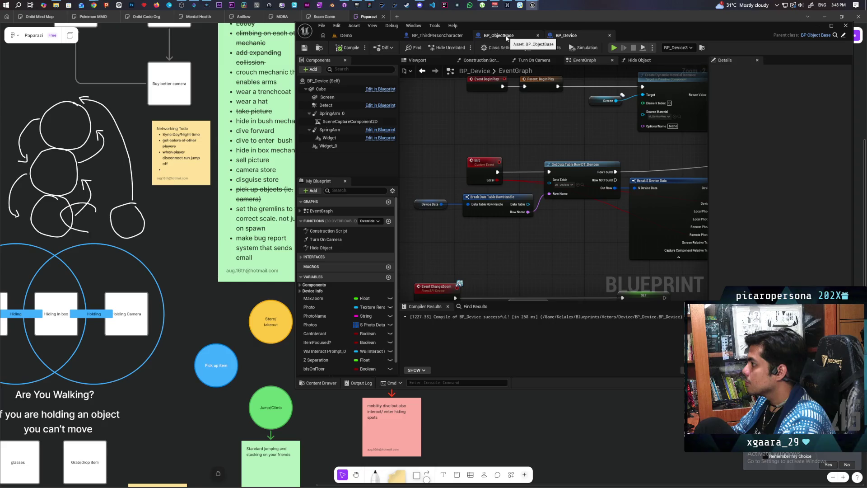
# - Select SceneCaptureComponent2D and pan the graph to the Break S Device Data node
pyautogui.scroll(-3, 537, 130)
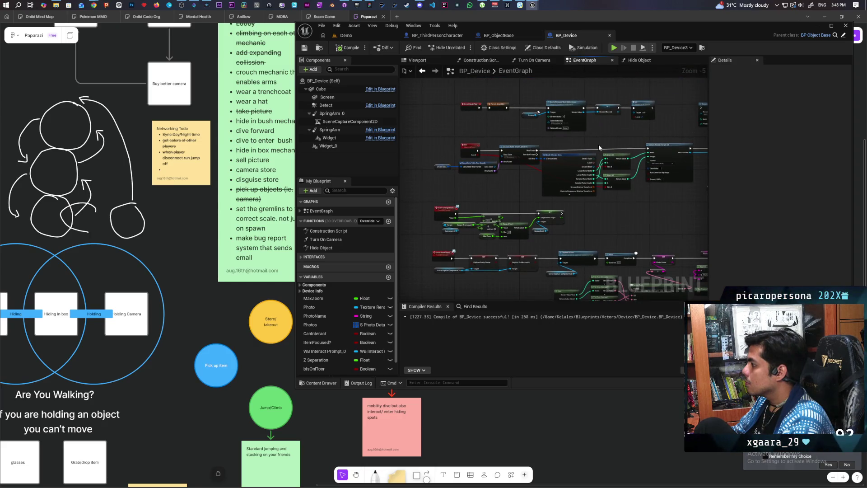
pyautogui.scroll(1, 556, 137)
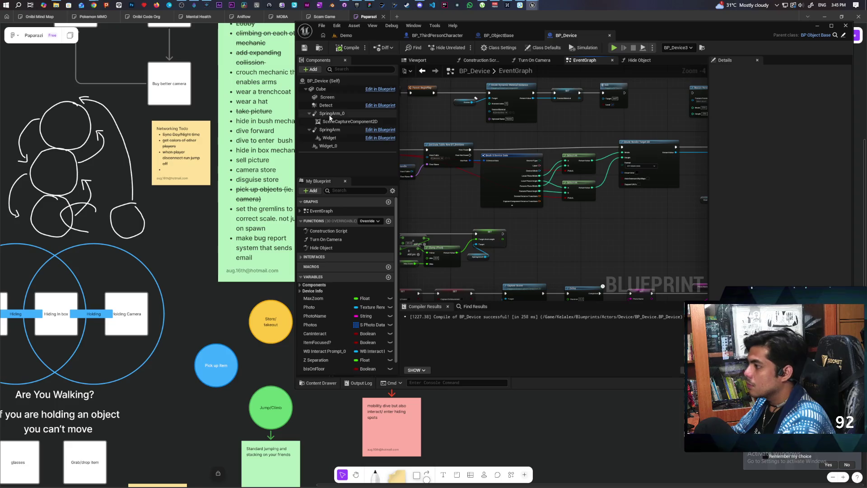
pyautogui.click(348, 121)
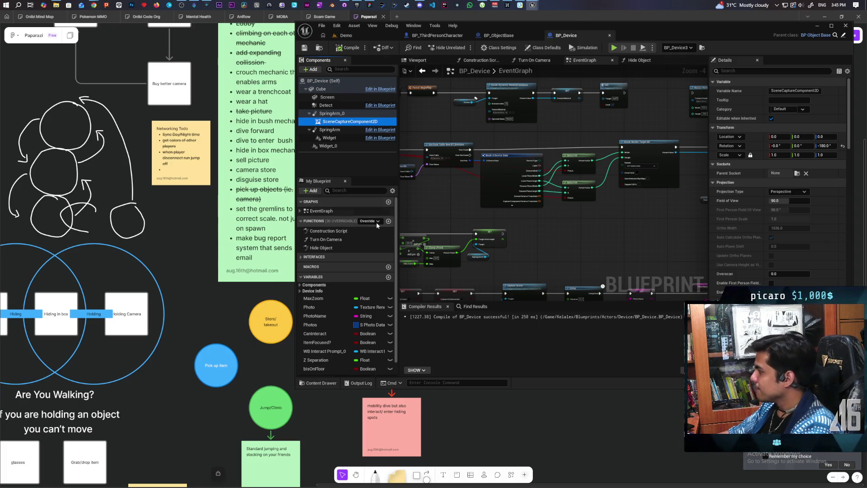
pyautogui.moveTo(414, 209); pyautogui.dragTo(503, 229)
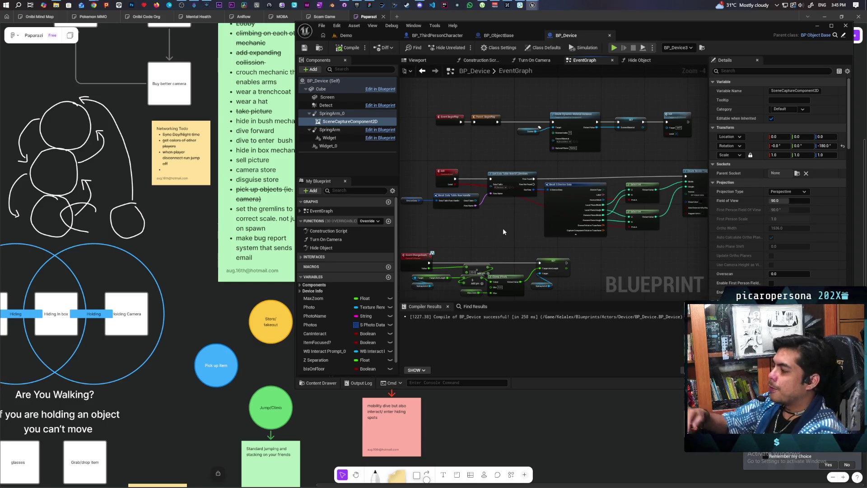
pyautogui.scroll(1, 502, 228)
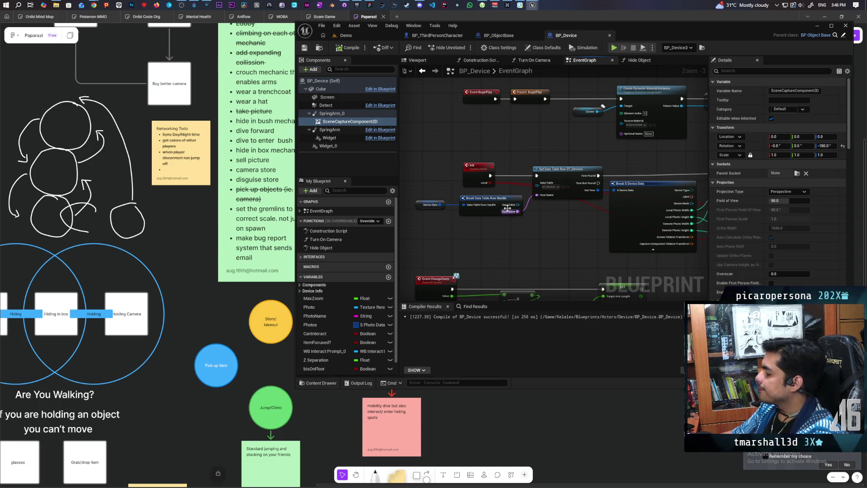
pyautogui.scroll(2, 483, 212)
pyautogui.moveTo(492, 246); pyautogui.dragTo(527, 246)
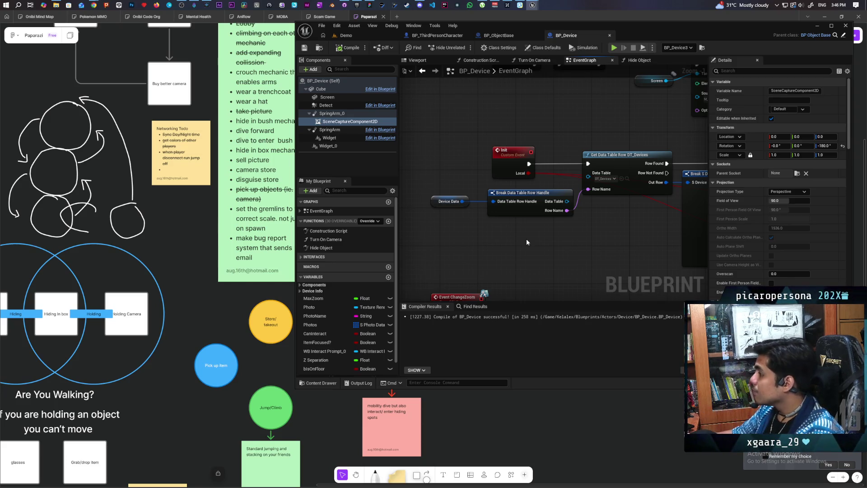
pyautogui.moveTo(606, 225); pyautogui.dragTo(504, 225)
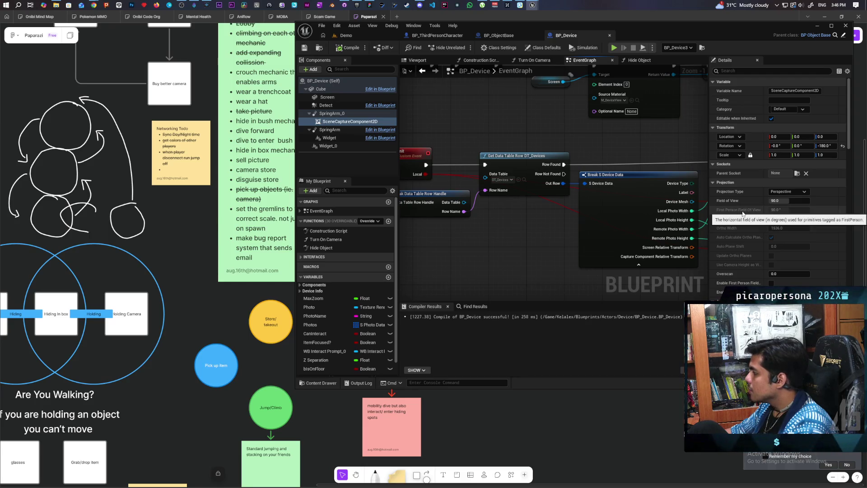
# - Review SceneCaptureComponent2D's Projection and Scene Capture settings, then return to the browser's earlier answer
pyautogui.scroll(-3, 742, 213)
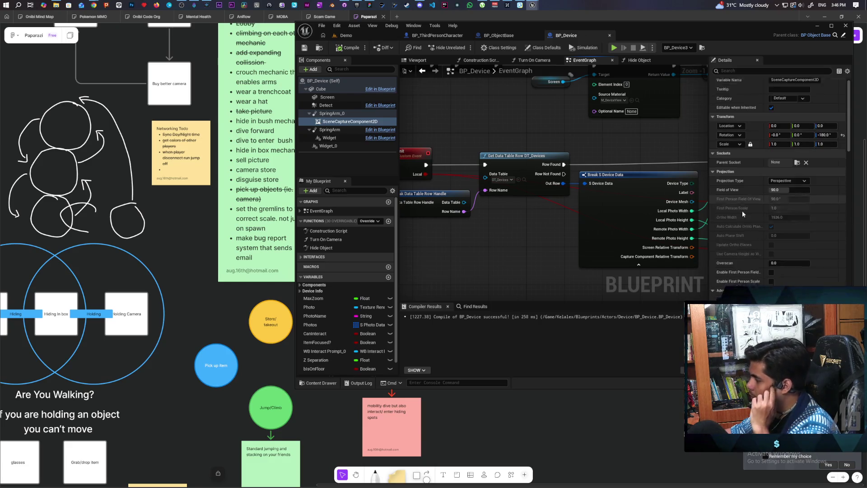
pyautogui.scroll(-1, 741, 211)
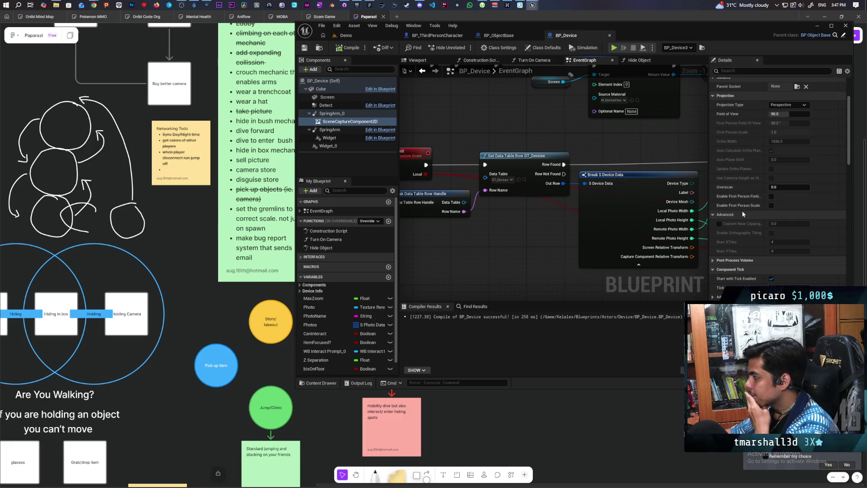
pyautogui.scroll(-4, 741, 210)
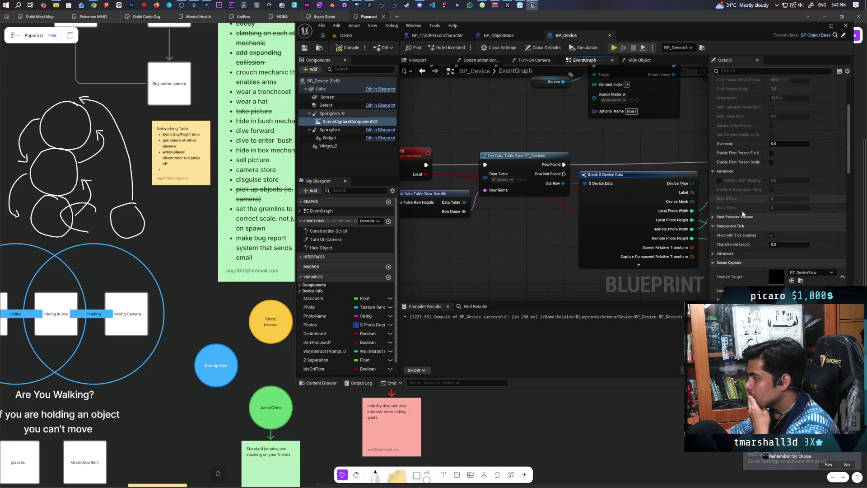
pyautogui.scroll(-4, 741, 211)
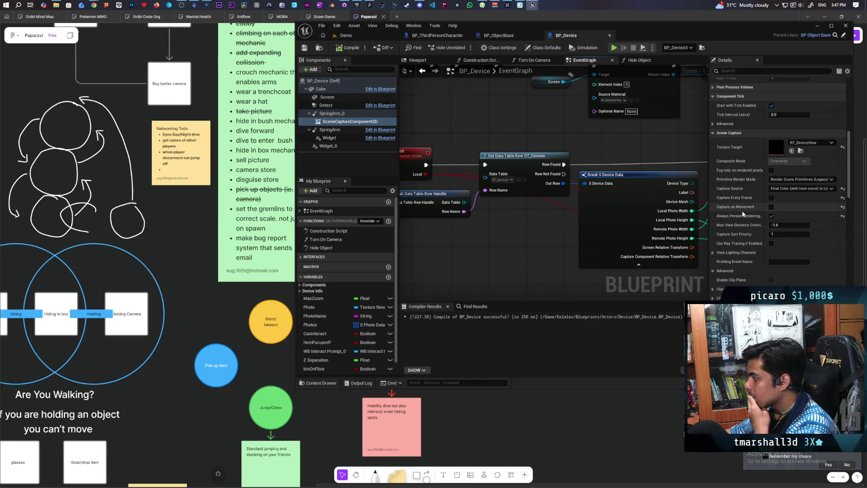
pyautogui.scroll(-1, 741, 212)
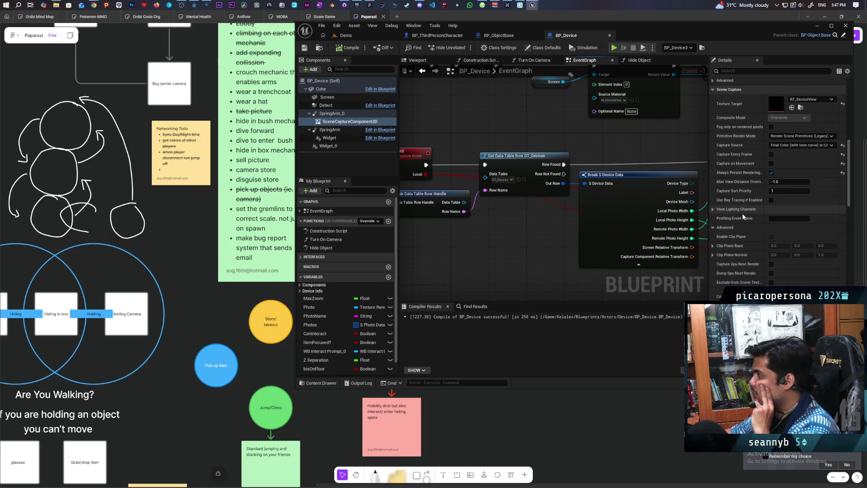
pyautogui.scroll(1, 742, 213)
pyautogui.scroll(2, 742, 217)
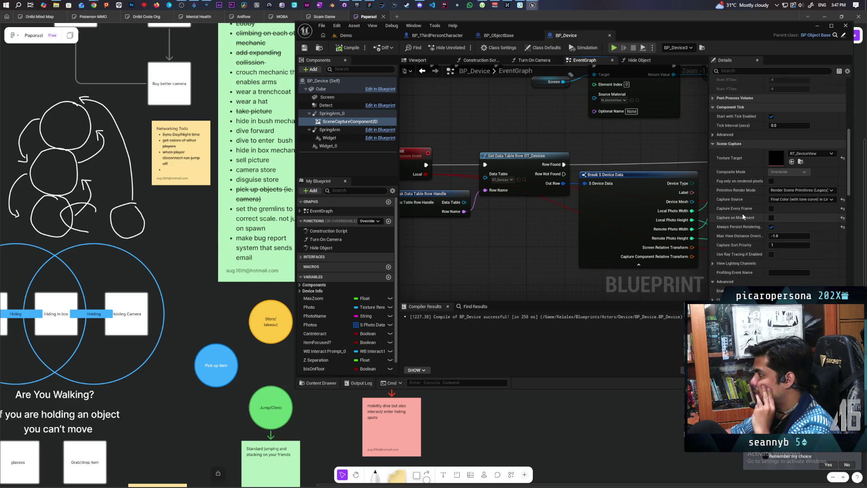
pyautogui.scroll(6, 742, 216)
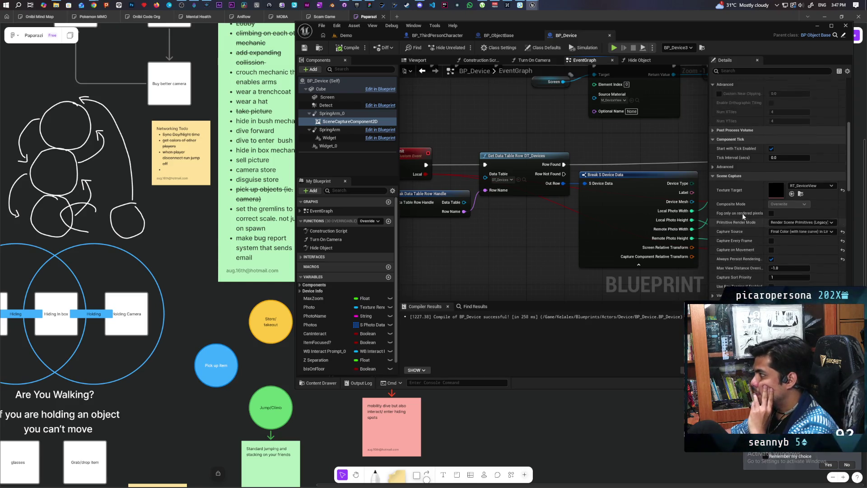
pyautogui.scroll(2, 743, 216)
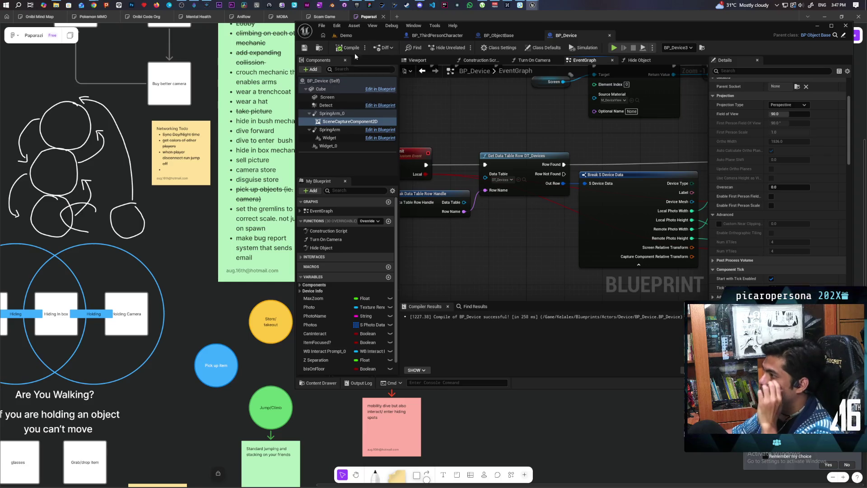
pyautogui.moveTo(93, 5)
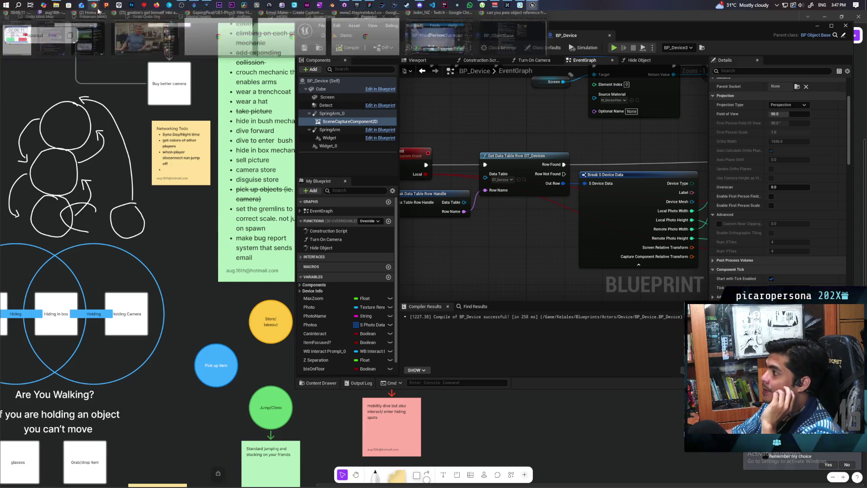
pyautogui.click(510, 55)
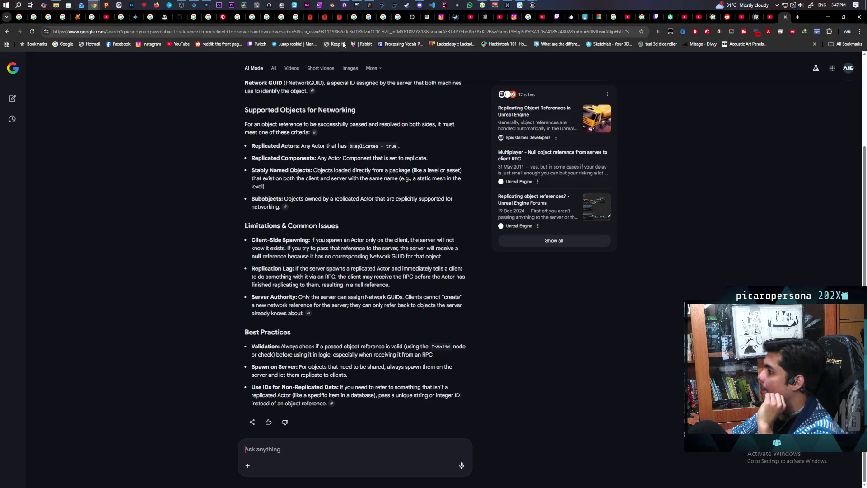
# - Search Google for 'how to do vertical scene capture 2d'
pyautogui.click(390, 31)
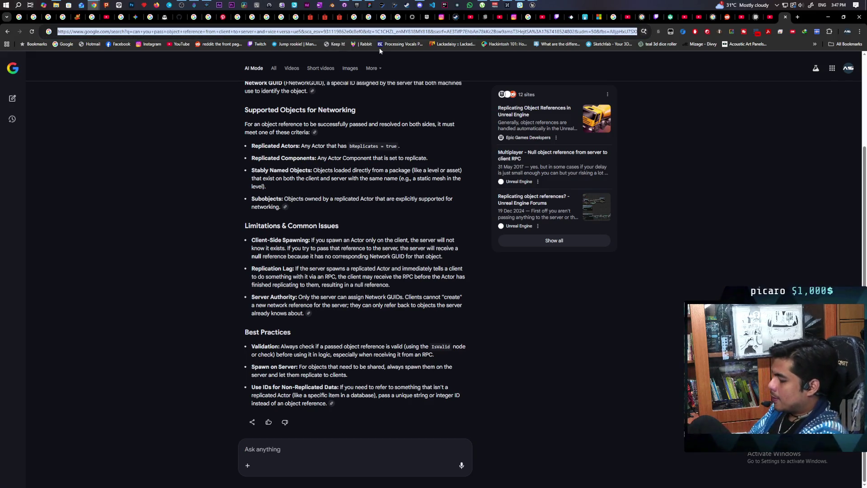
pyautogui.write('how to do vertical')
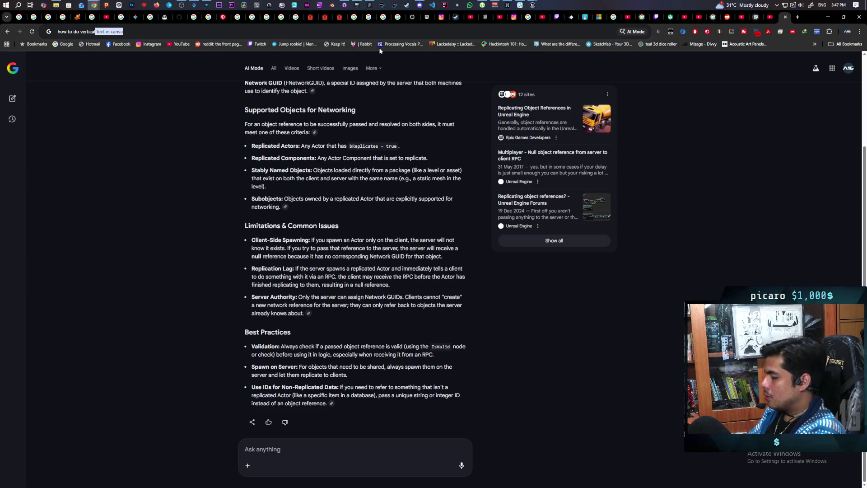
pyautogui.press('BackSpace')
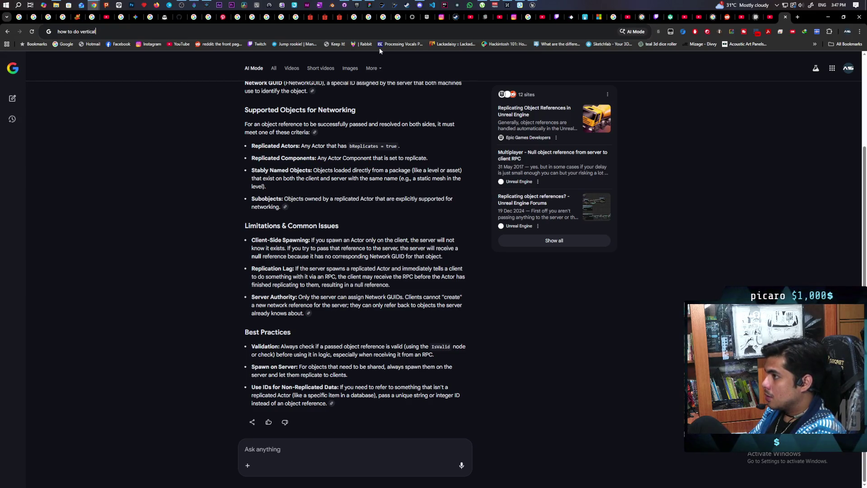
pyautogui.write(' scene cap')
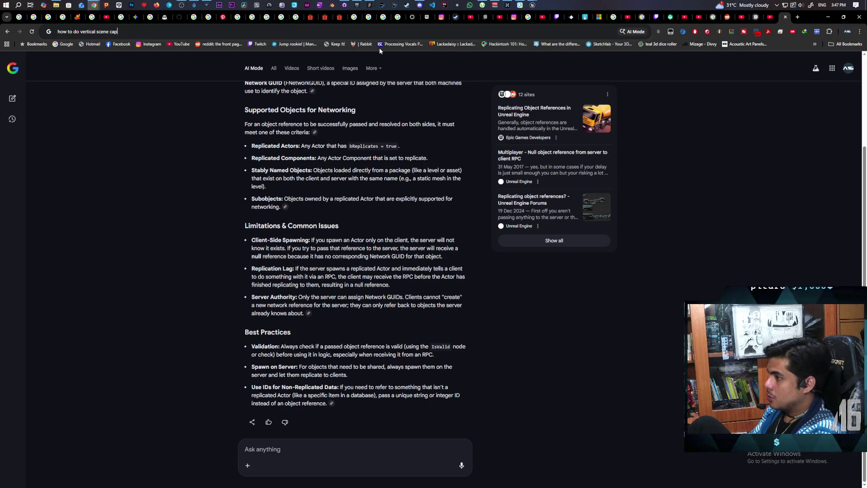
pyautogui.write('ture 2d')
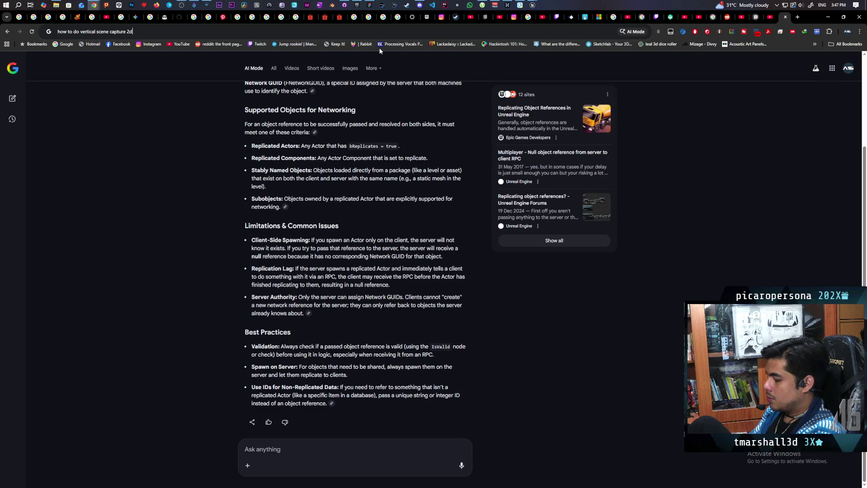
pyautogui.press('Return')
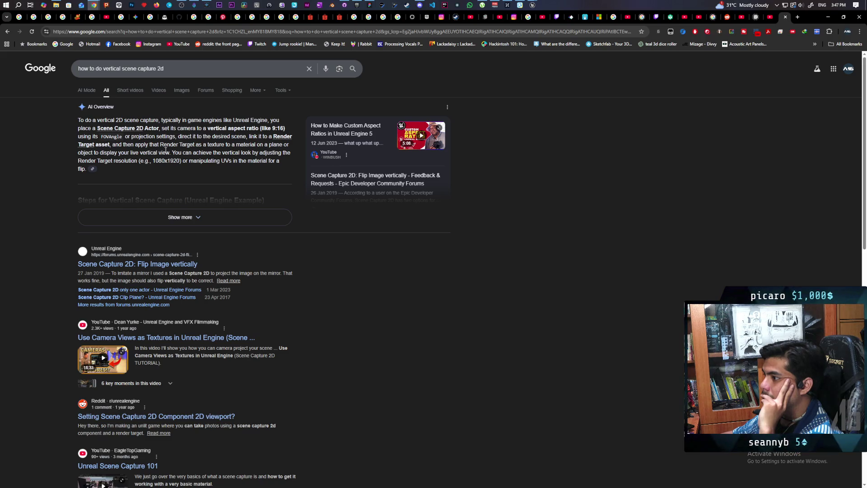
pyautogui.click(179, 70)
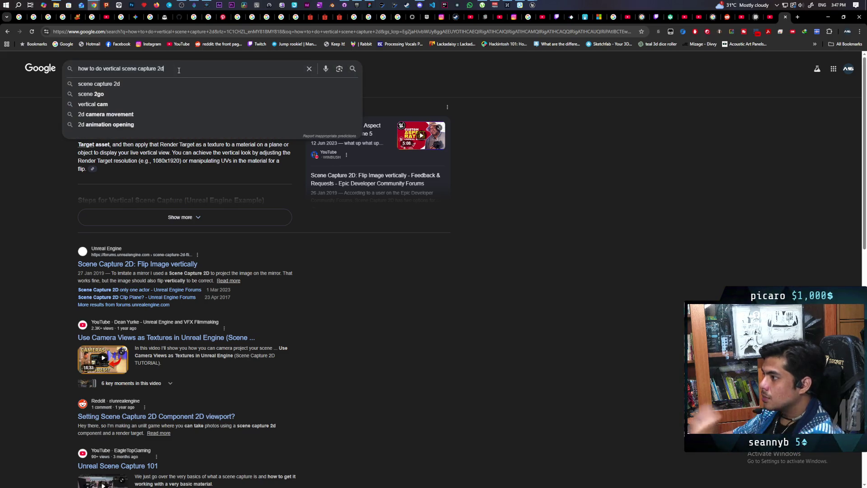
# - Add 'ue5' to the search query and rerun it
pyautogui.write(' ue5')
pyautogui.press('Return')
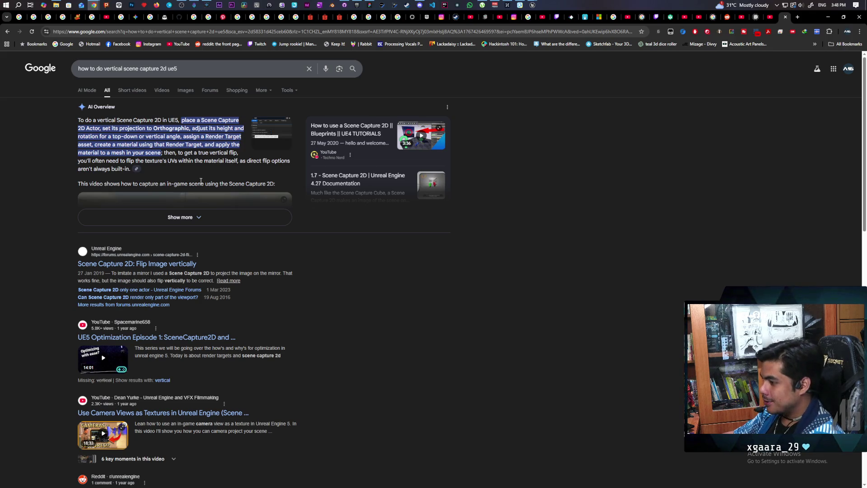
pyautogui.scroll(-2, 201, 181)
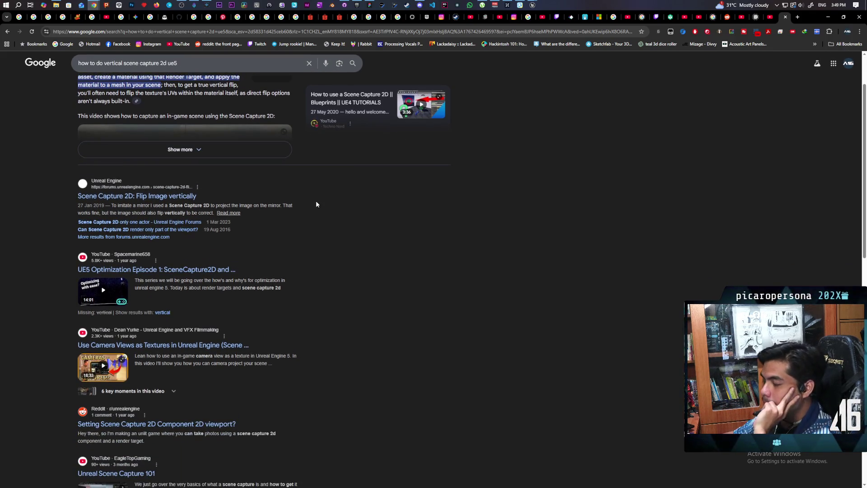
pyautogui.scroll(-2, 316, 204)
pyautogui.scroll(2, 315, 204)
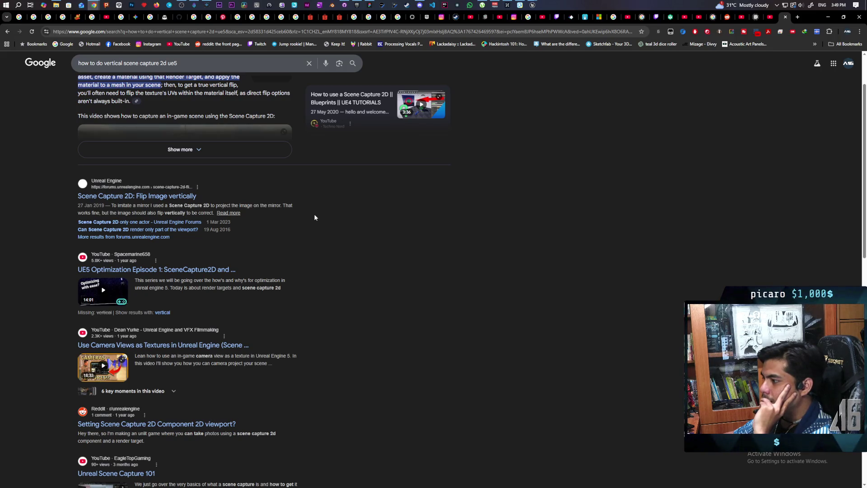
pyautogui.scroll(-3, 315, 217)
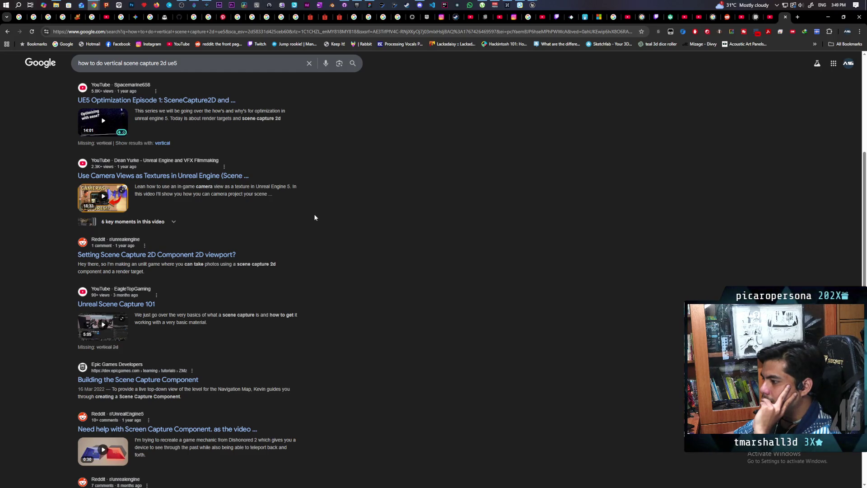
pyautogui.scroll(-1, 315, 218)
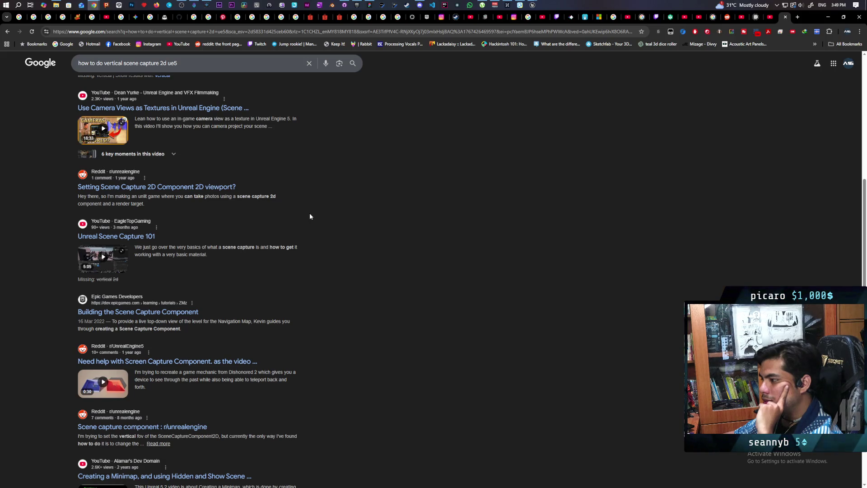
pyautogui.scroll(-2, 310, 214)
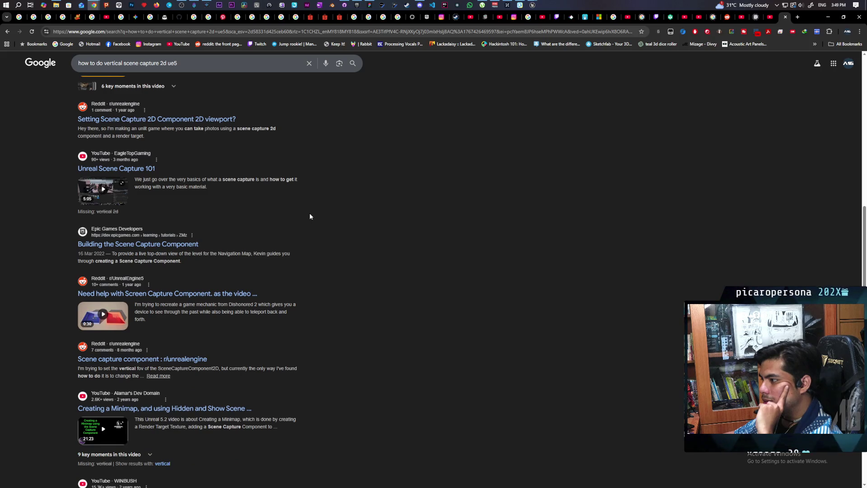
pyautogui.scroll(-1, 310, 215)
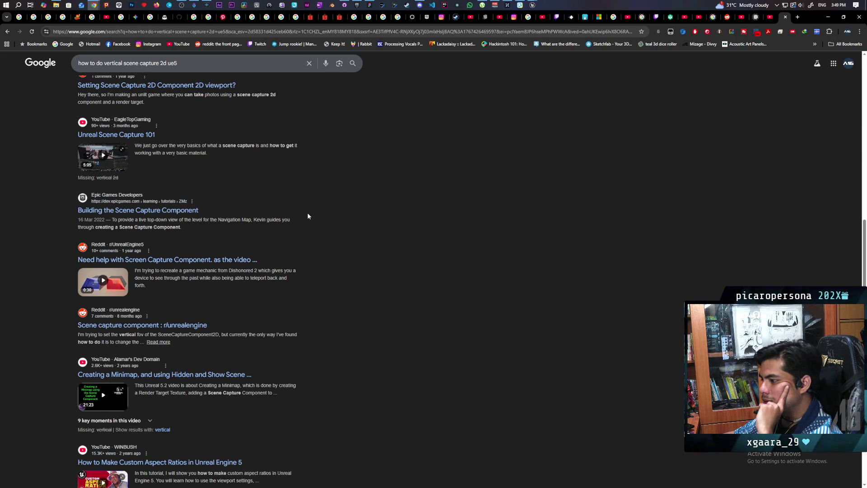
pyautogui.scroll(-3, 308, 216)
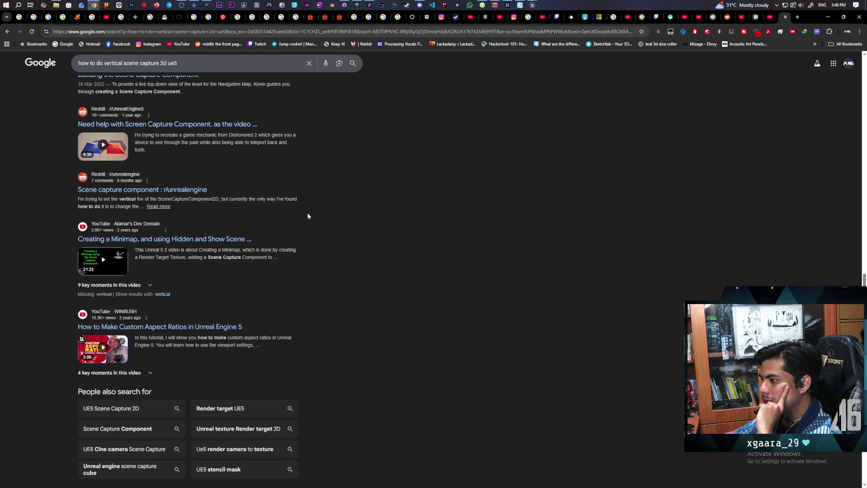
pyautogui.scroll(10, 307, 216)
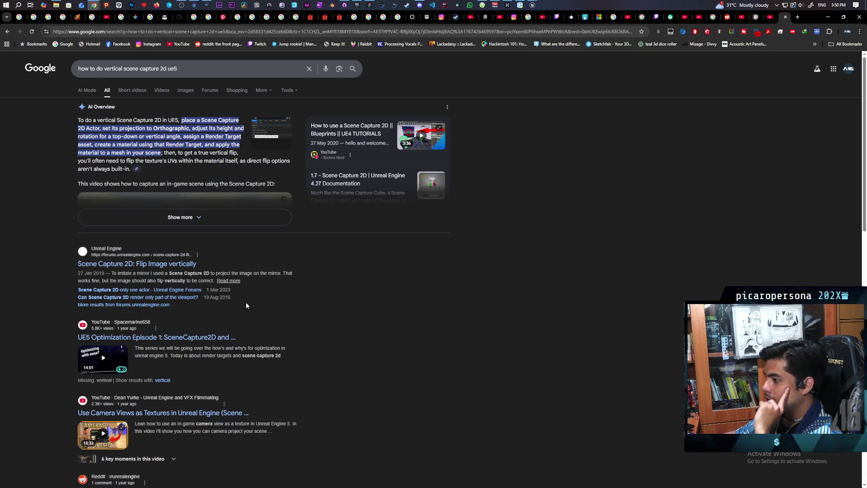
pyautogui.scroll(-3, 246, 305)
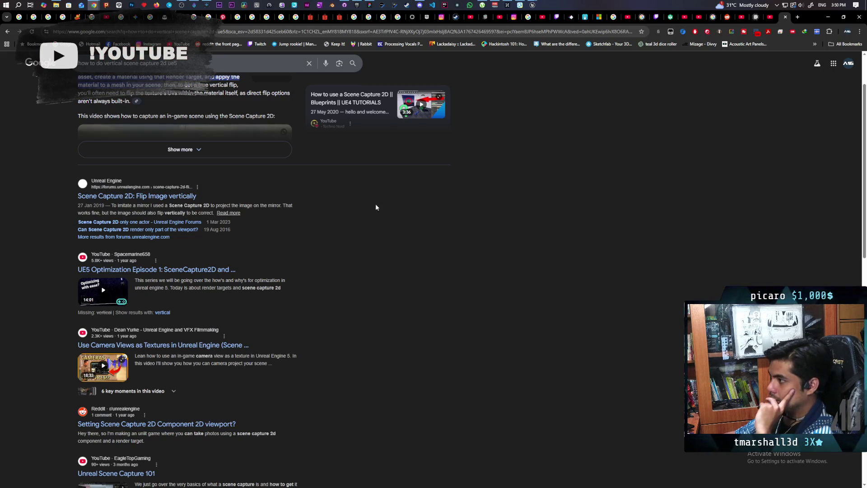
pyautogui.moveTo(532, 6)
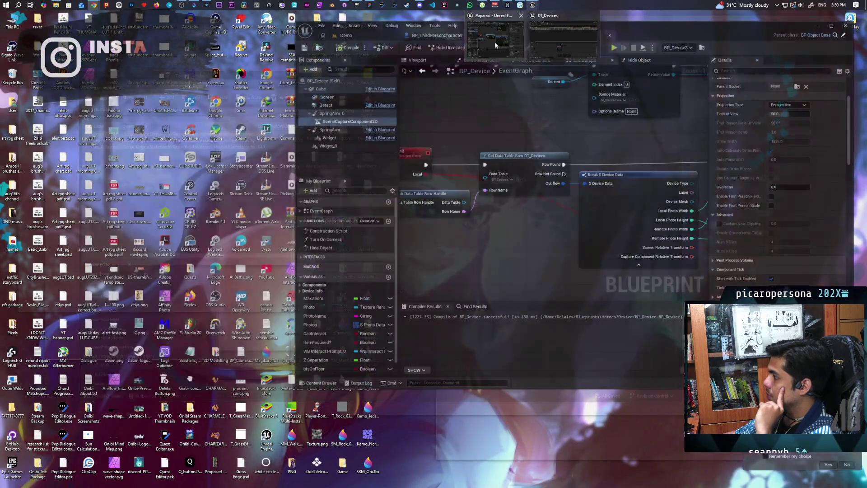
# - Bring the BP_Device editor forward, move it left, and scroll to SceneCaptureComponent2D's advanced capture settings
pyautogui.click(495, 42)
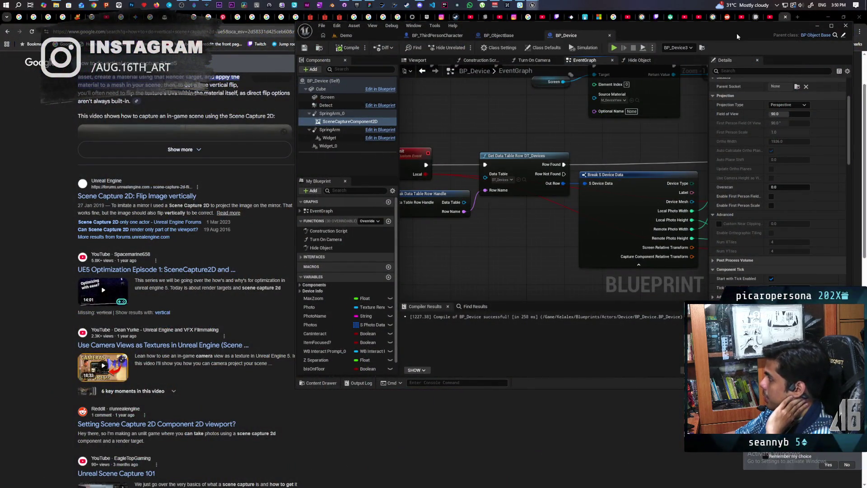
pyautogui.moveTo(757, 42); pyautogui.dragTo(615, 69)
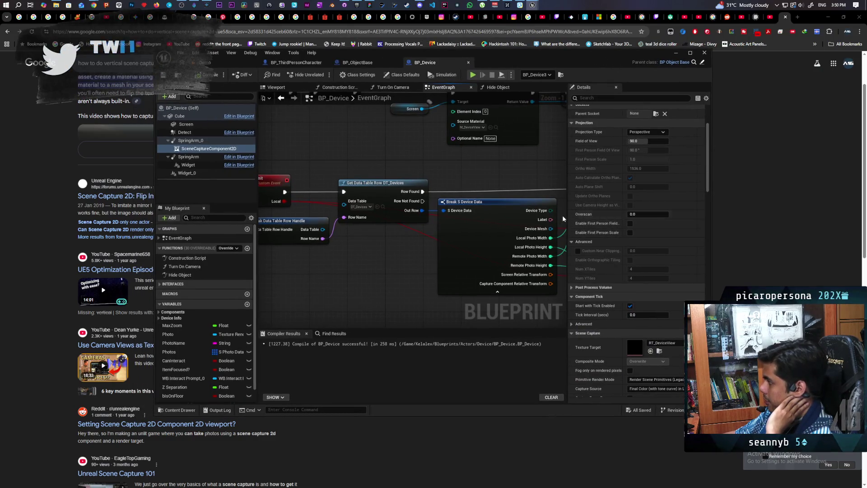
pyautogui.scroll(-2, 471, 215)
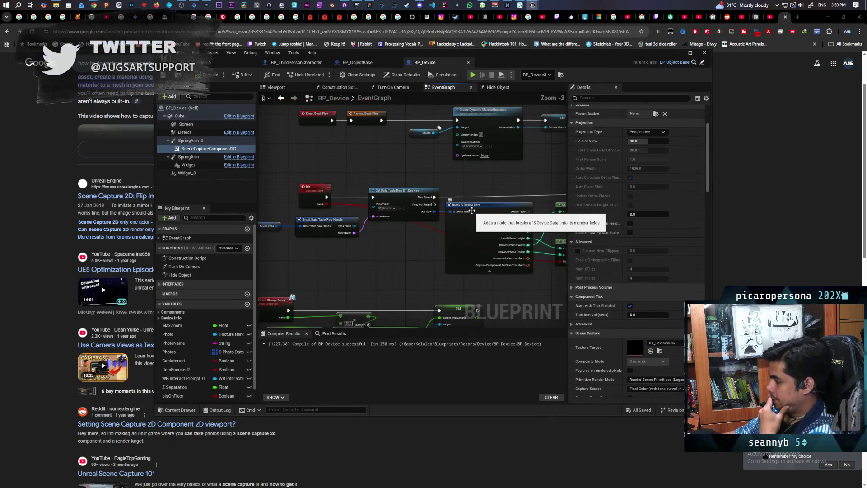
pyautogui.scroll(-3, 613, 242)
pyautogui.scroll(-1, 613, 242)
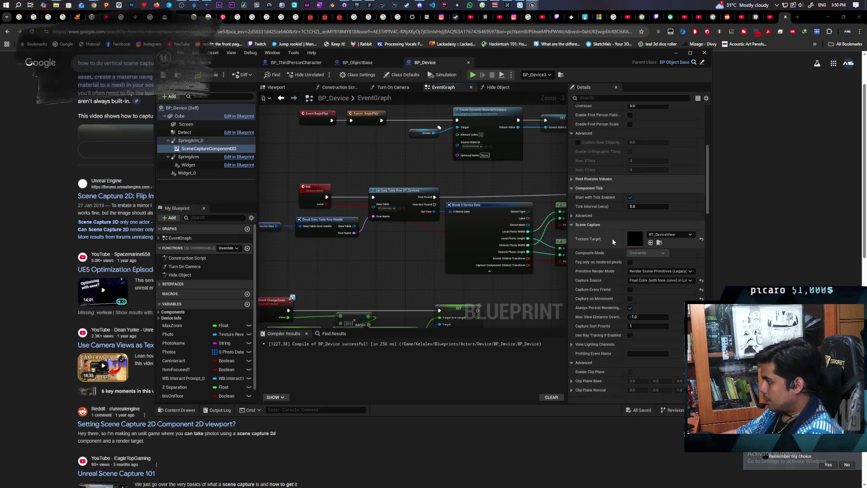
pyautogui.scroll(-1, 613, 242)
pyautogui.scroll(-4, 613, 242)
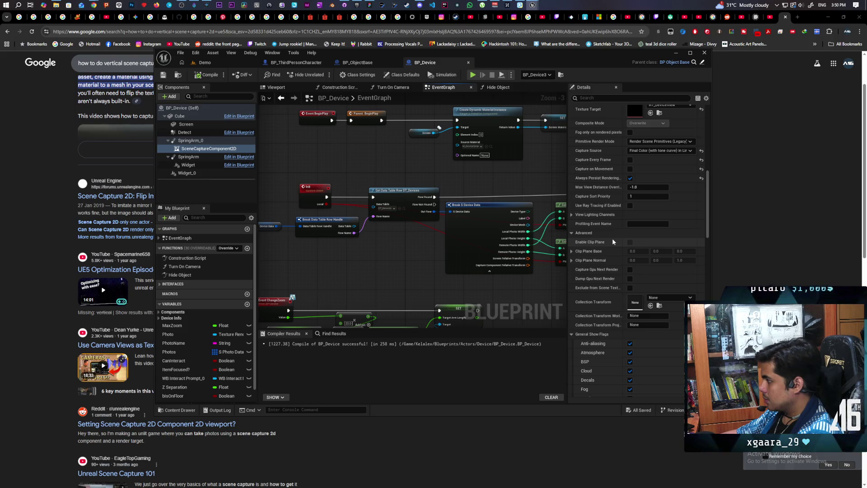
pyautogui.scroll(-4, 613, 242)
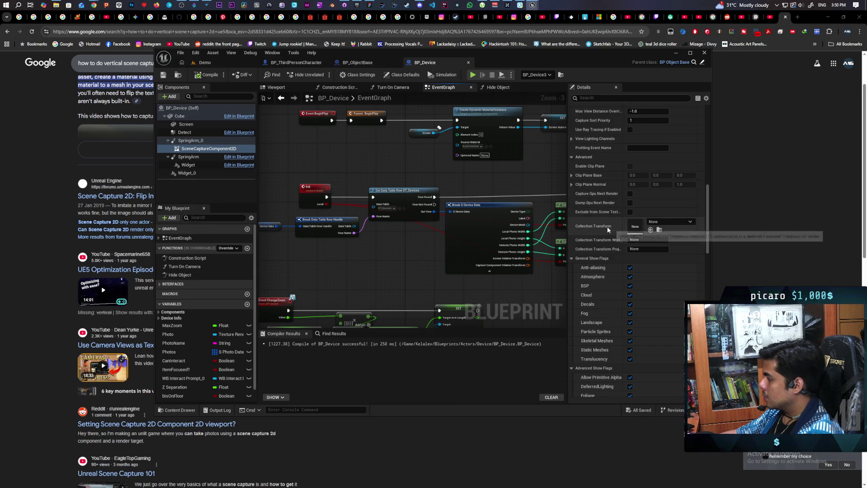
# - Scroll through the SceneCaptureComponent2D Details panel, then bring back the Google results for vertical scene capture
pyautogui.scroll(-1, 607, 230)
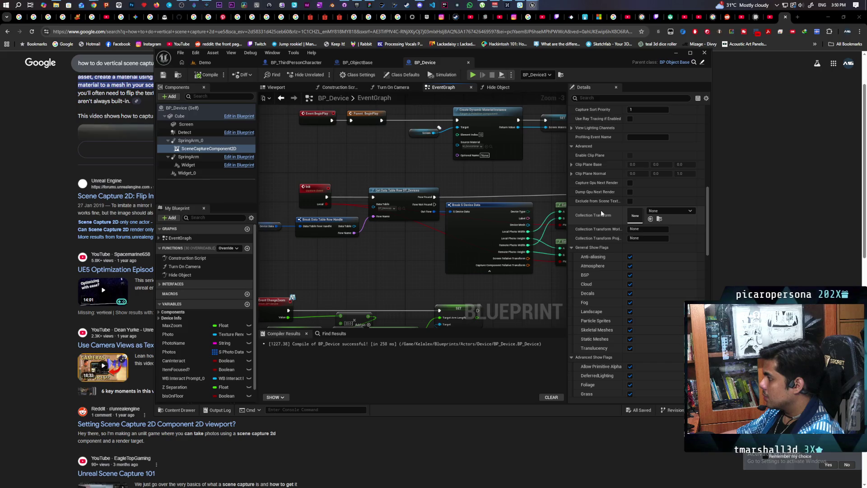
pyautogui.scroll(-3, 603, 225)
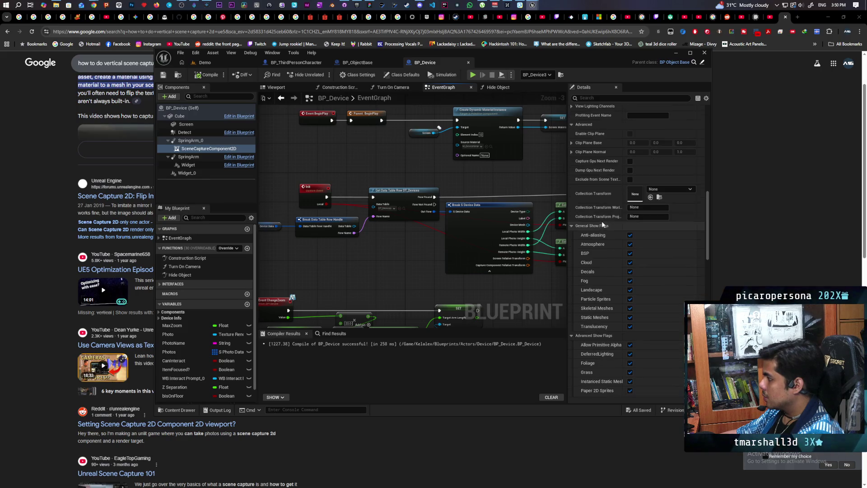
pyautogui.scroll(-20, 611, 231)
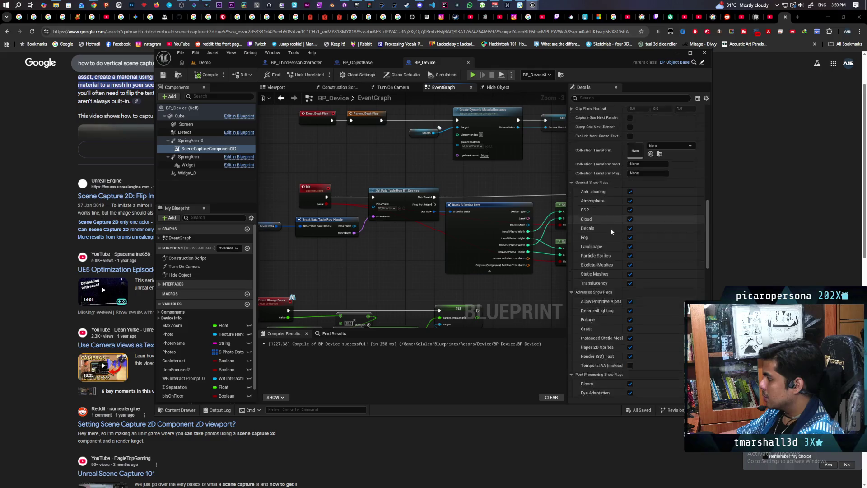
pyautogui.scroll(-15, 611, 231)
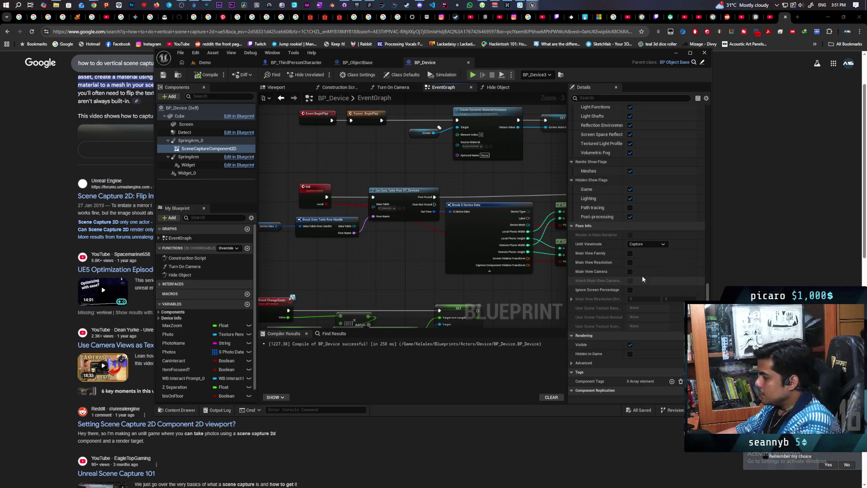
pyautogui.scroll(-5, 641, 278)
pyautogui.scroll(-4, 625, 256)
pyautogui.scroll(-1, 625, 262)
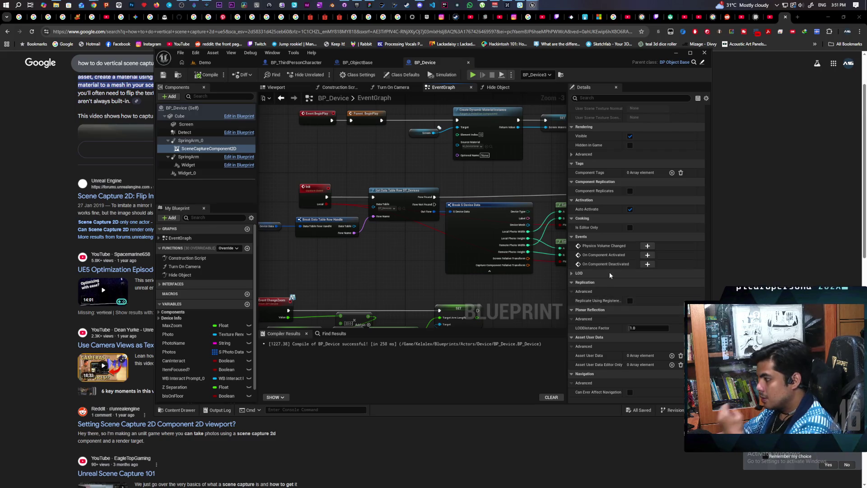
pyautogui.scroll(6, 609, 271)
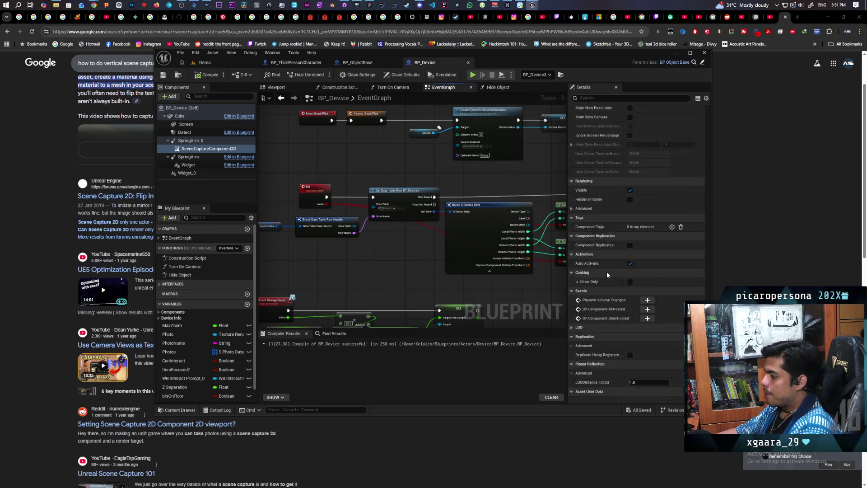
pyautogui.scroll(15, 607, 275)
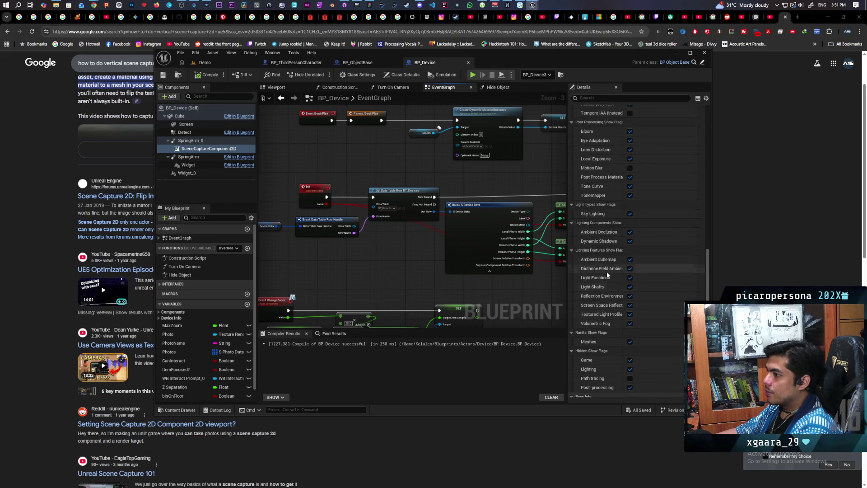
pyautogui.scroll(15, 603, 280)
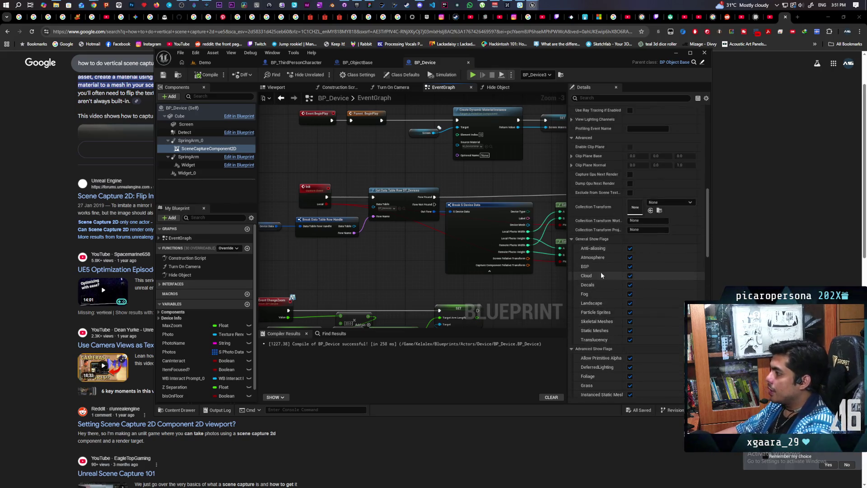
pyautogui.scroll(3, 605, 275)
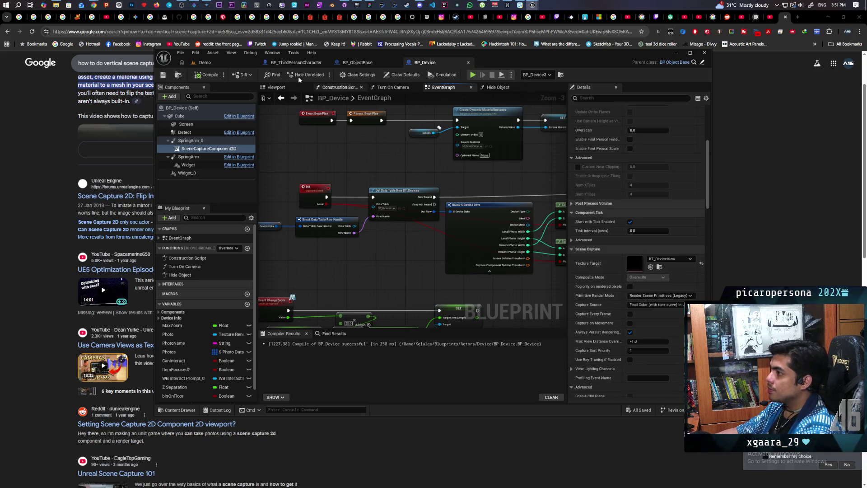
pyautogui.click(679, 122)
pyautogui.scroll(2, 445, 167)
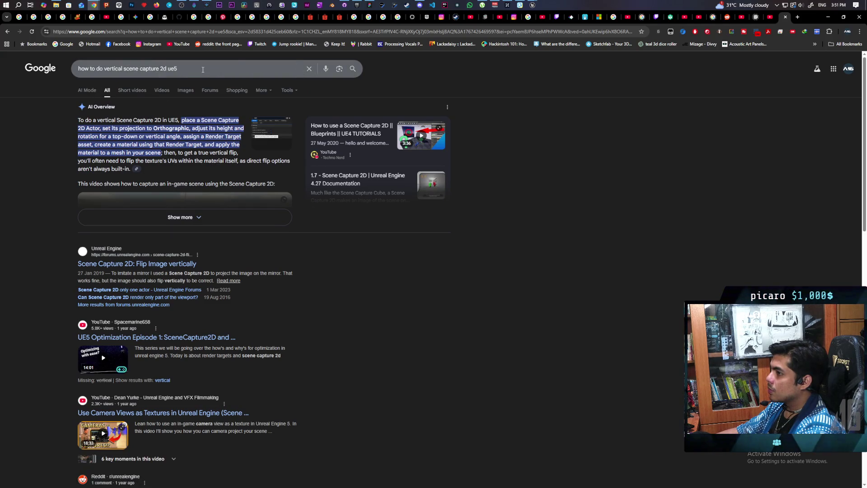
pyautogui.click(86, 90)
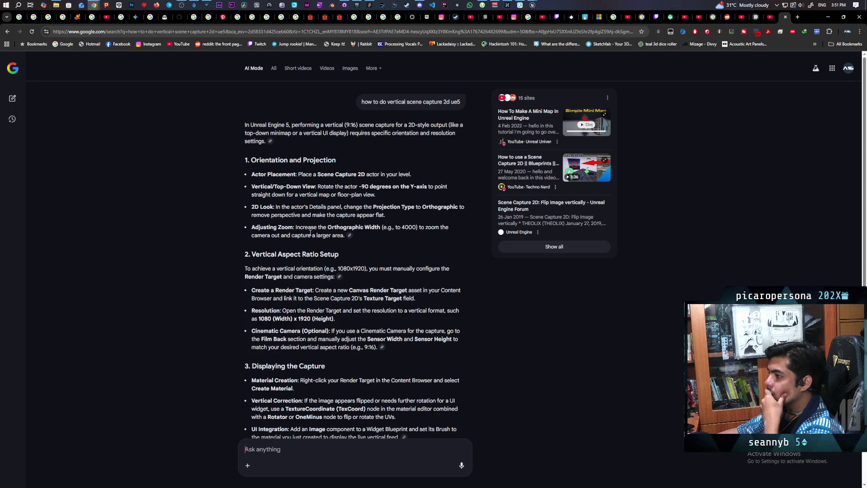
pyautogui.scroll(-3, 397, 228)
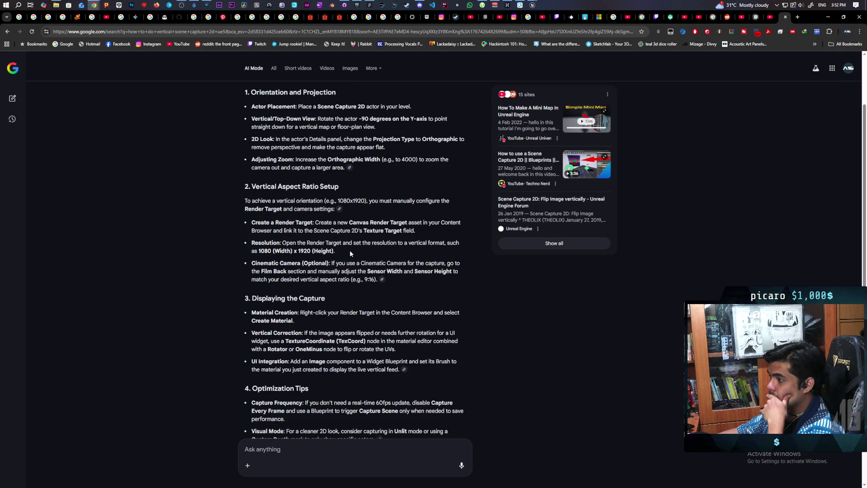
pyautogui.scroll(-2, 350, 250)
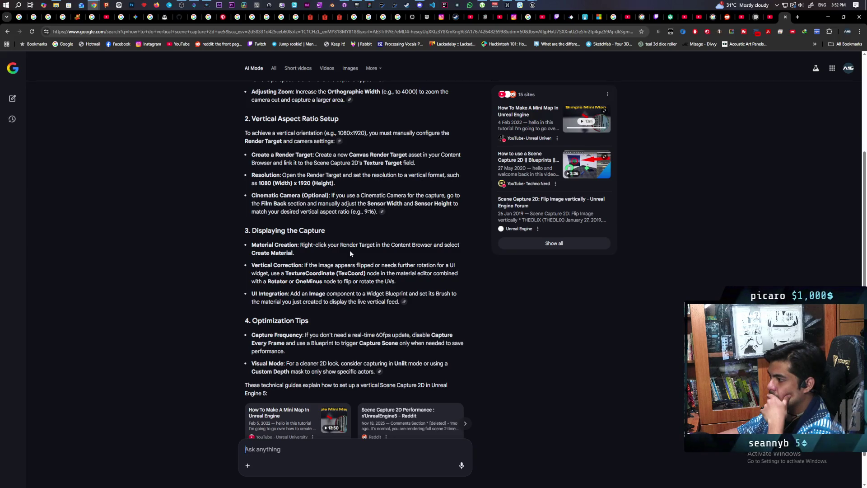
pyautogui.scroll(-1, 349, 250)
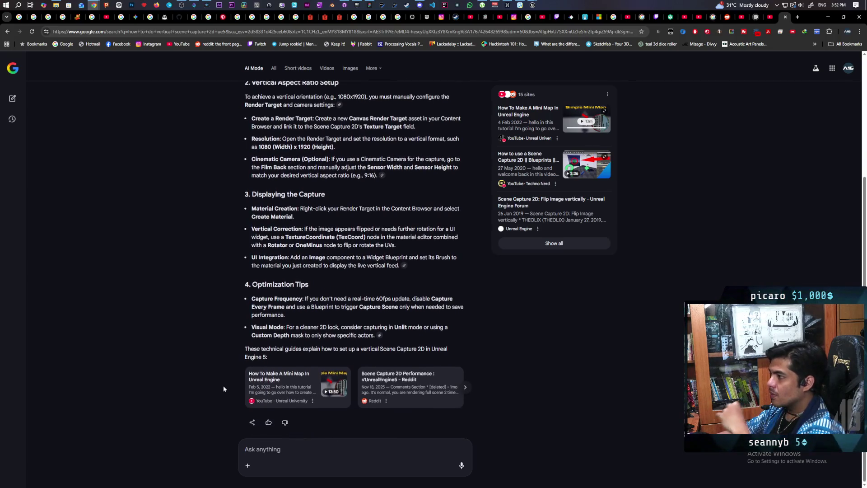
pyautogui.scroll(1, 223, 385)
pyautogui.write('i')
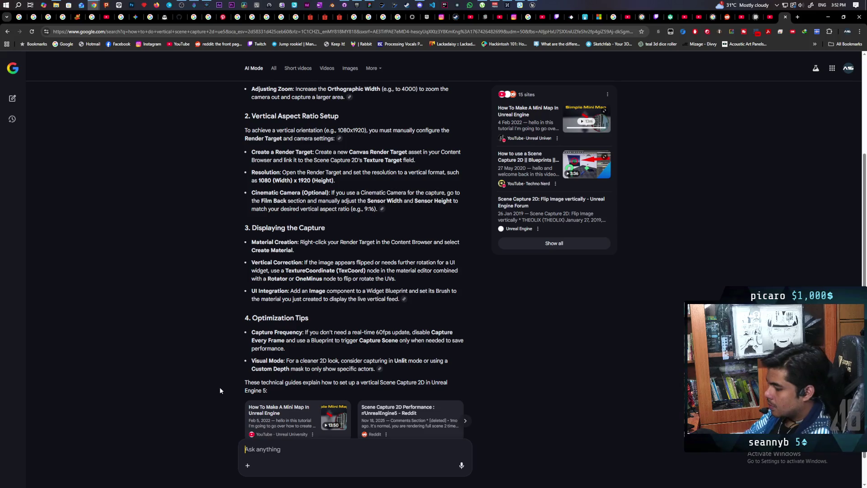
pyautogui.write(' tried the ')
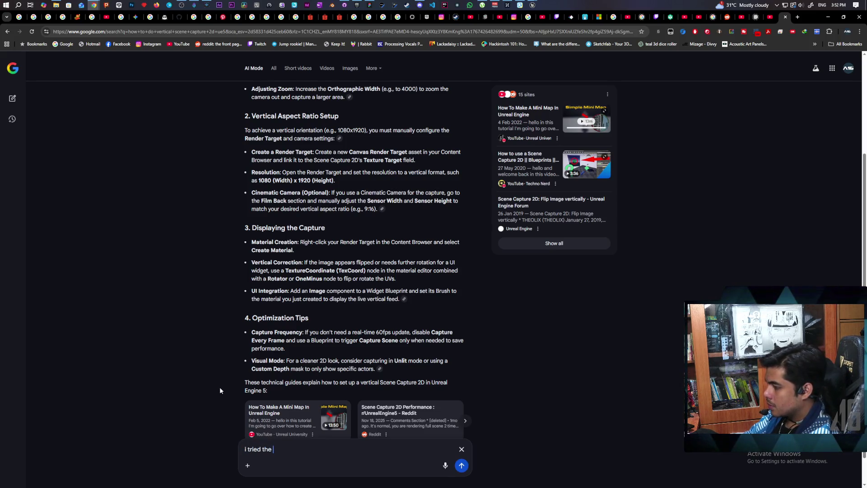
pyautogui.write('vertical aspe')
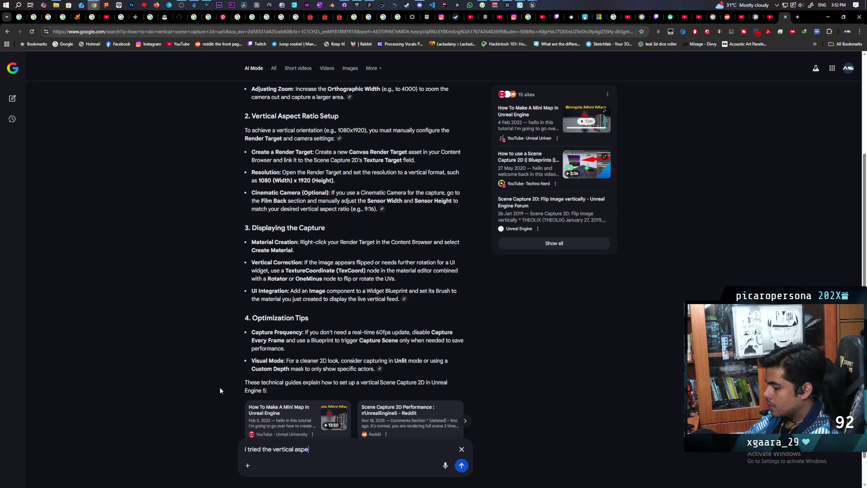
pyautogui.write('ct ration')
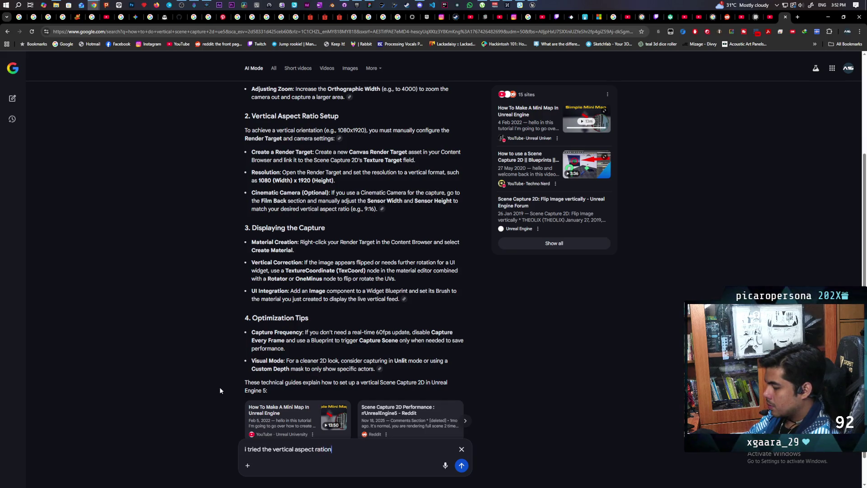
# - Ask AI Mode a follow-up about why the vertical capture display looks squished
pyautogui.press('BackSpace')
pyautogui.write('and the display')
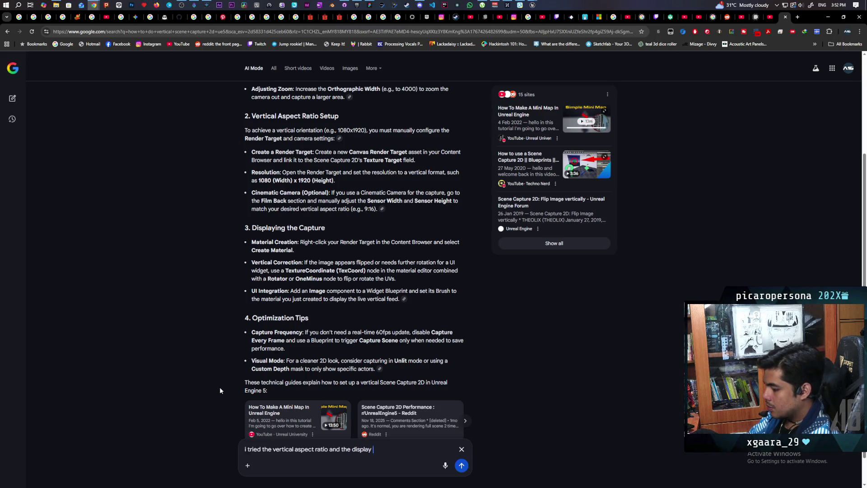
pyautogui.write('q')
pyautogui.write('ooks s')
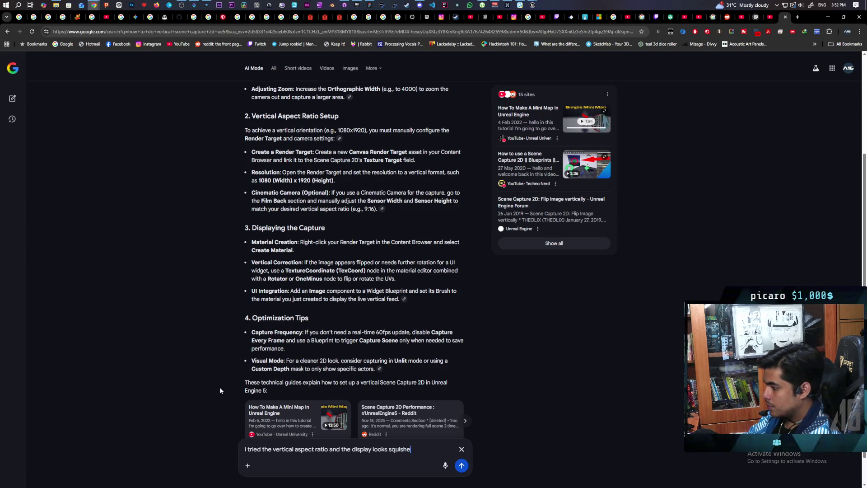
pyautogui.write('d')
pyautogui.press('Return')
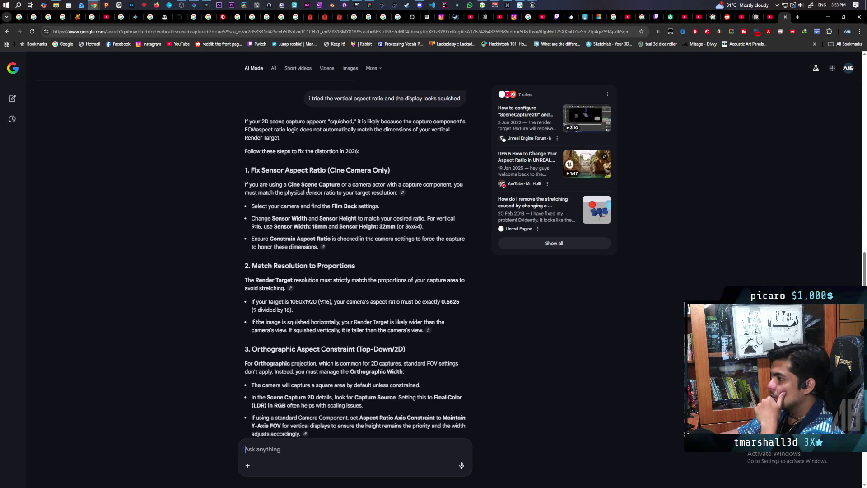
# - Read through the distortion fixes in the reply, then return to the BP_Device blueprint
pyautogui.scroll(-1, 273, 261)
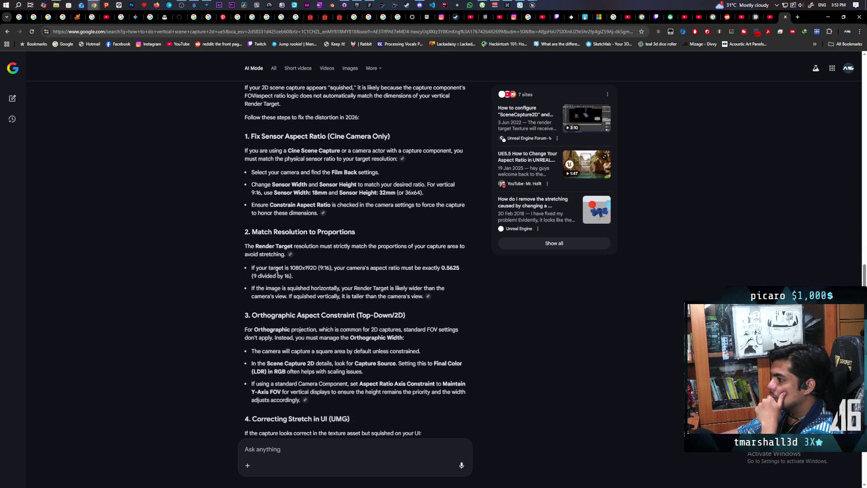
pyautogui.scroll(-1, 277, 270)
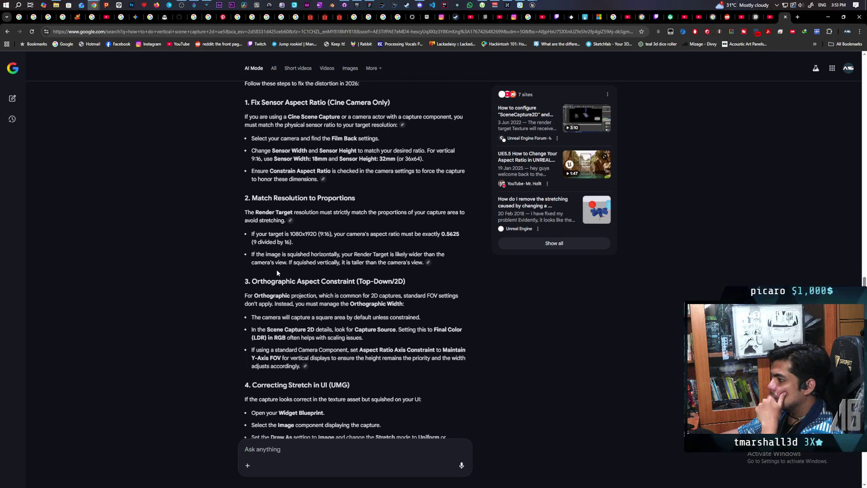
pyautogui.scroll(-2, 277, 273)
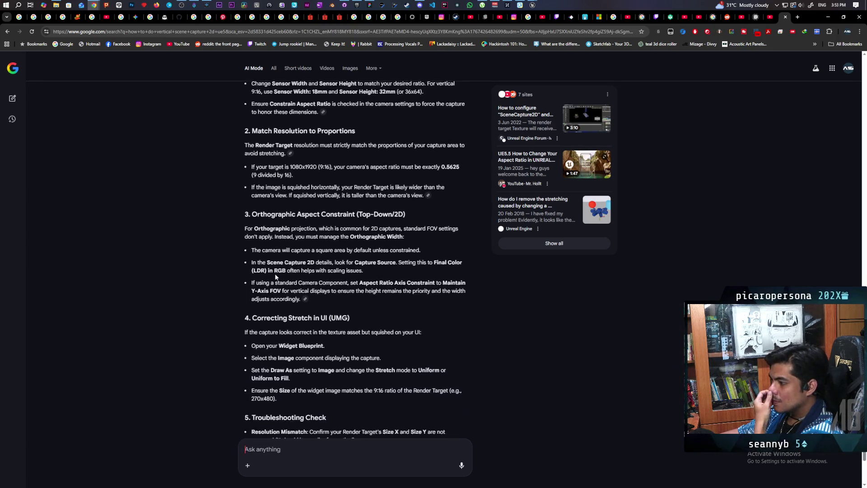
pyautogui.scroll(-2, 275, 276)
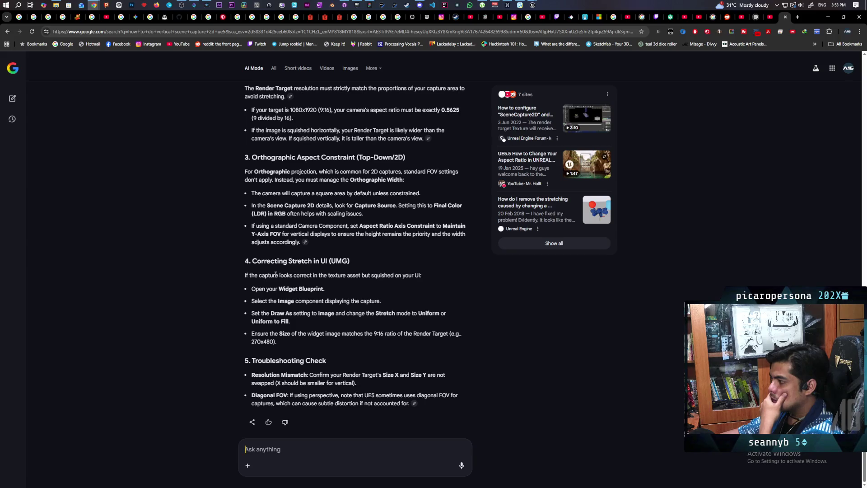
pyautogui.click(827, 17)
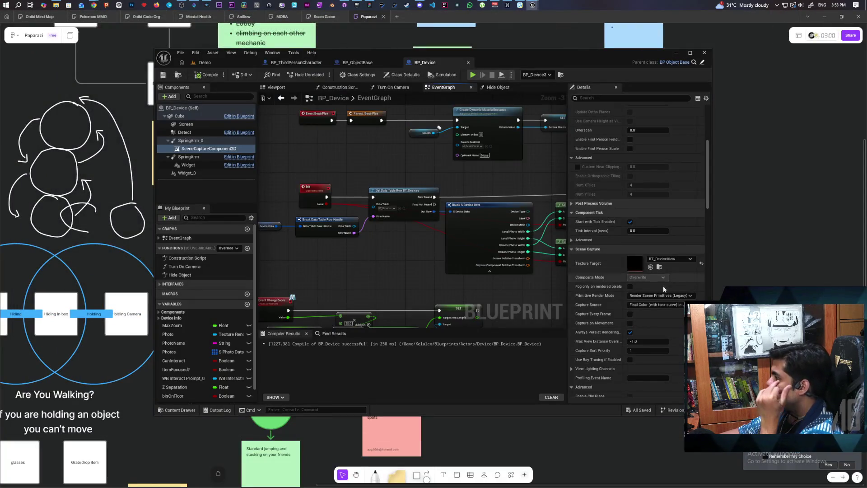
pyautogui.click(604, 98)
pyautogui.write('ratio')
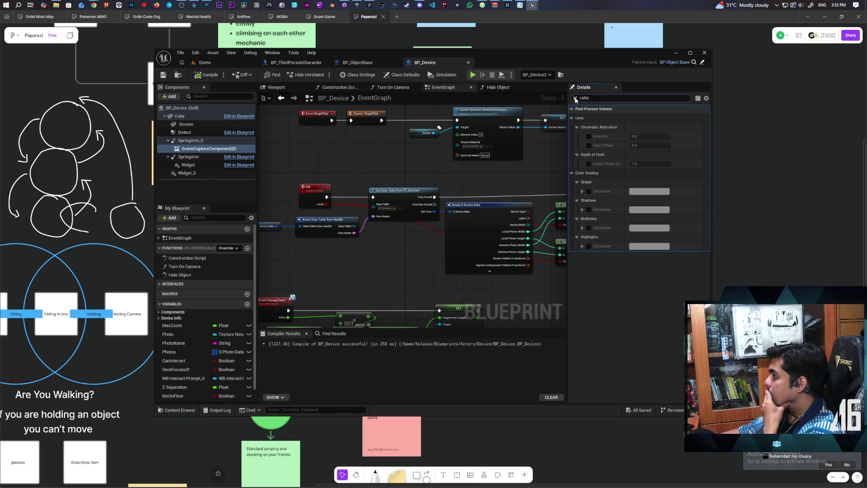
pyautogui.click(575, 98)
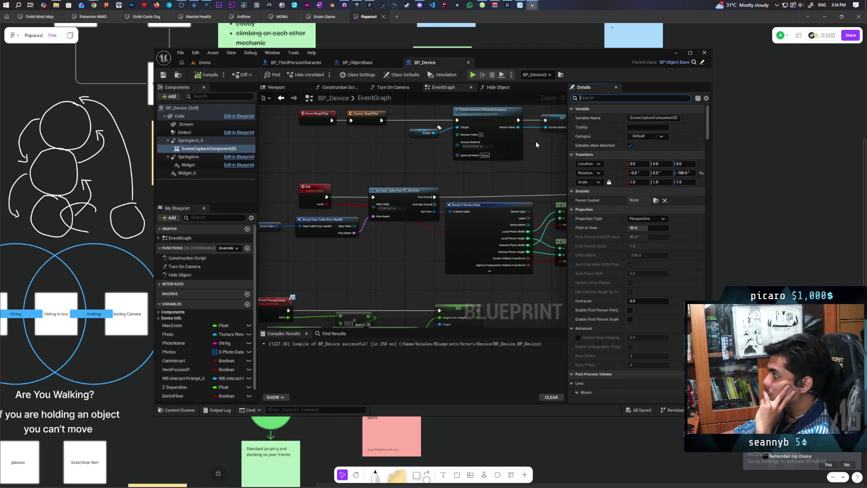
# - Pan and zoom BP_Device's EventGraph to show the ChangeZoom and TakePhoto nodes, then switch to the Demo level
pyautogui.scroll(3, 442, 233)
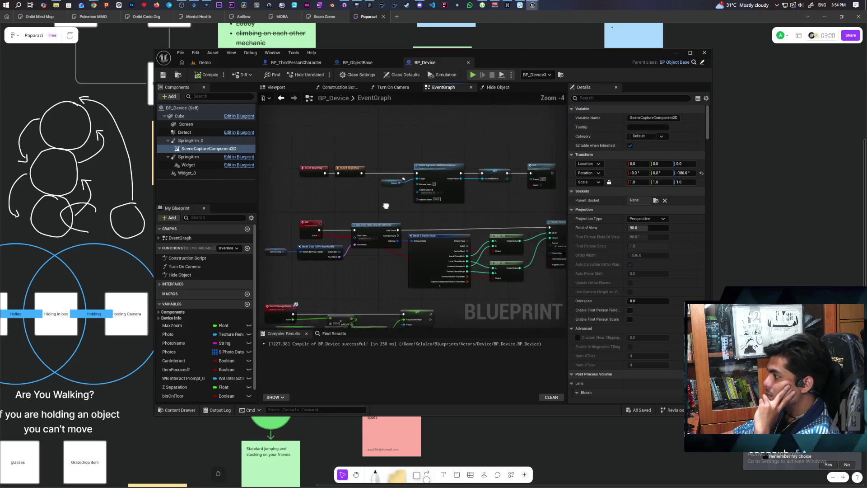
pyautogui.moveTo(442, 233)
pyautogui.mouseDown()
pyautogui.moveTo(383, 240)
pyautogui.moveTo(388, 217)
pyautogui.moveTo(425, 197)
pyautogui.moveTo(419, 204)
pyautogui.moveTo(474, 198)
pyautogui.moveTo(433, 202)
pyautogui.moveTo(405, 188)
pyautogui.moveTo(367, 197)
pyautogui.moveTo(399, 205)
pyautogui.mouseUp()
pyautogui.scroll(-1, 426, 200)
pyautogui.scroll(-2, 395, 185)
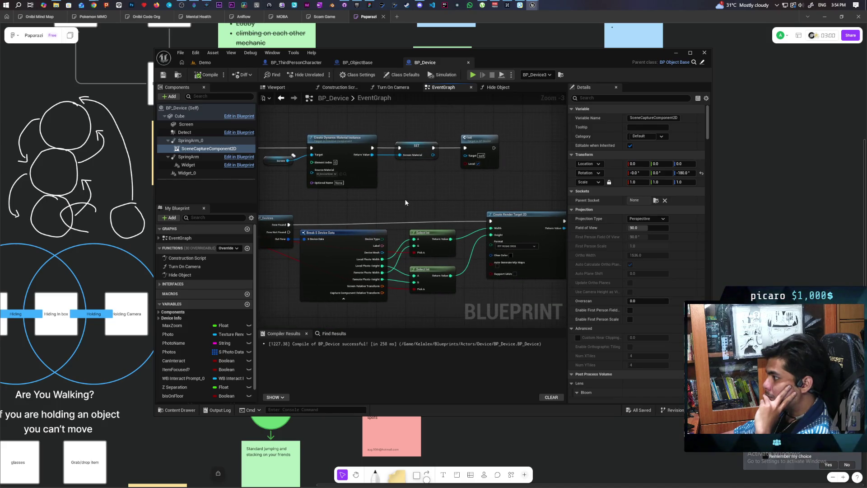
pyautogui.scroll(1, 406, 195)
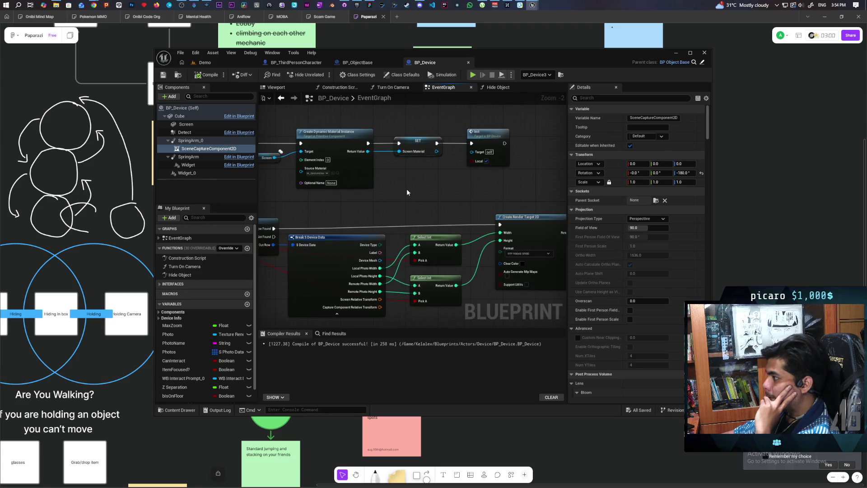
pyautogui.scroll(-4, 406, 192)
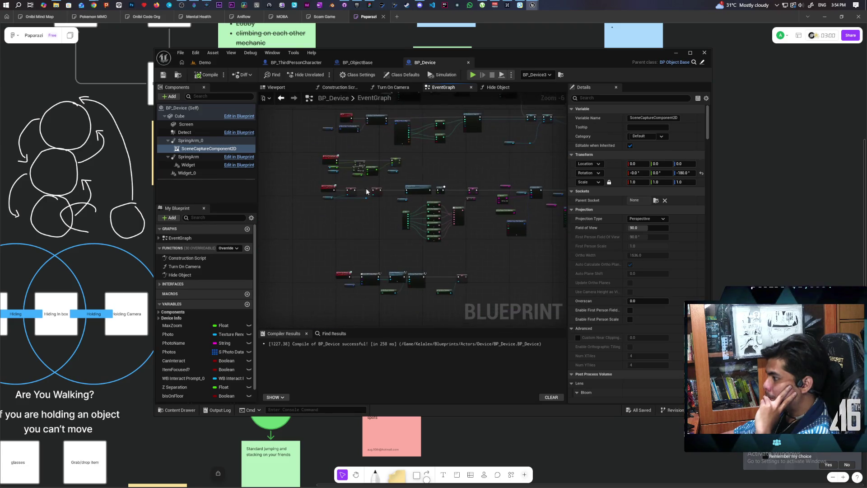
pyautogui.scroll(3, 367, 203)
pyautogui.moveTo(344, 270)
pyautogui.mouseDown()
pyautogui.moveTo(343, 317)
pyautogui.moveTo(391, 179)
pyautogui.moveTo(372, 163)
pyautogui.mouseUp()
pyautogui.moveTo(430, 201)
pyautogui.mouseDown()
pyautogui.moveTo(405, 178)
pyautogui.moveTo(369, 274)
pyautogui.mouseUp()
pyautogui.scroll(-1, 405, 182)
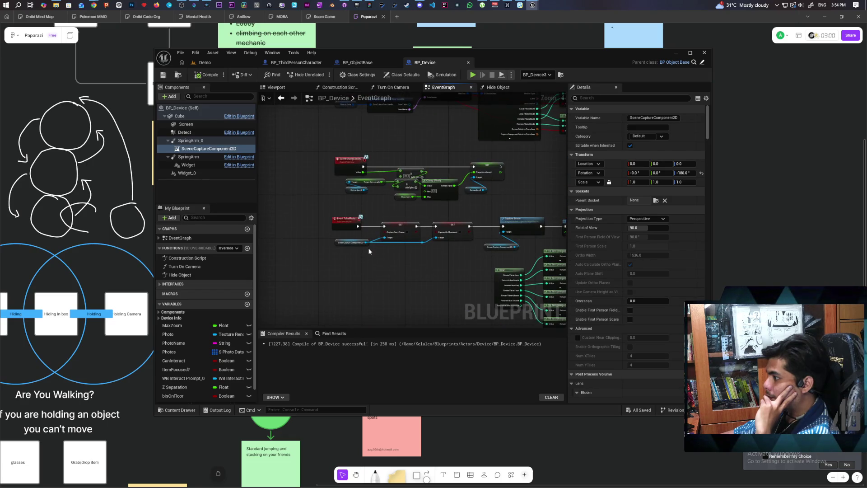
pyautogui.moveTo(381, 212); pyautogui.dragTo(363, 275)
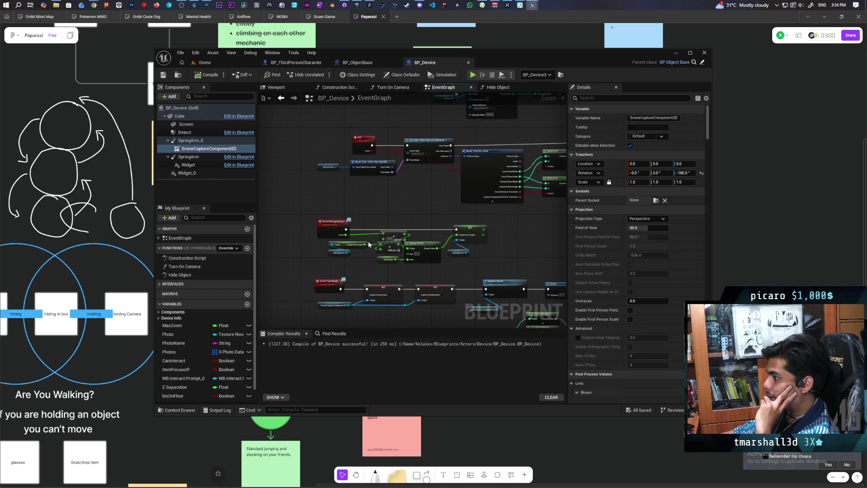
pyautogui.scroll(2, 360, 251)
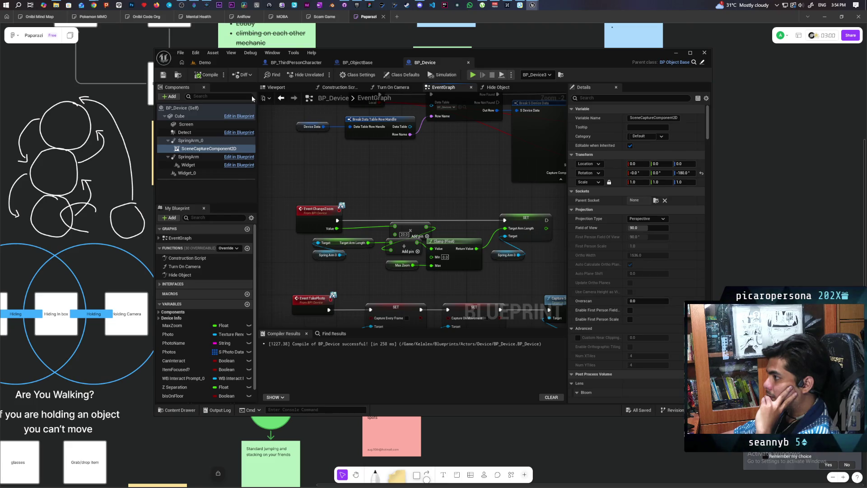
pyautogui.click(232, 63)
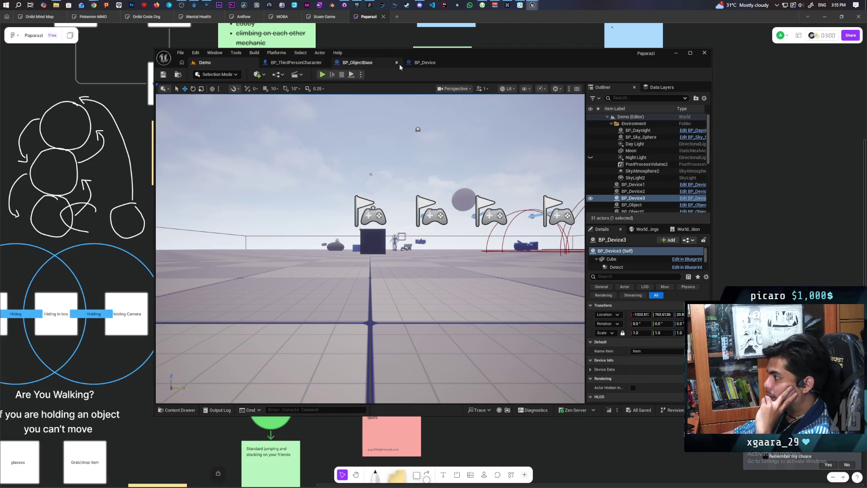
# - Pan the BP_Device EventGraph over to the OpenPhotos nodes and the debug Print String
pyautogui.click(425, 62)
pyautogui.moveTo(417, 196); pyautogui.dragTo(404, 159)
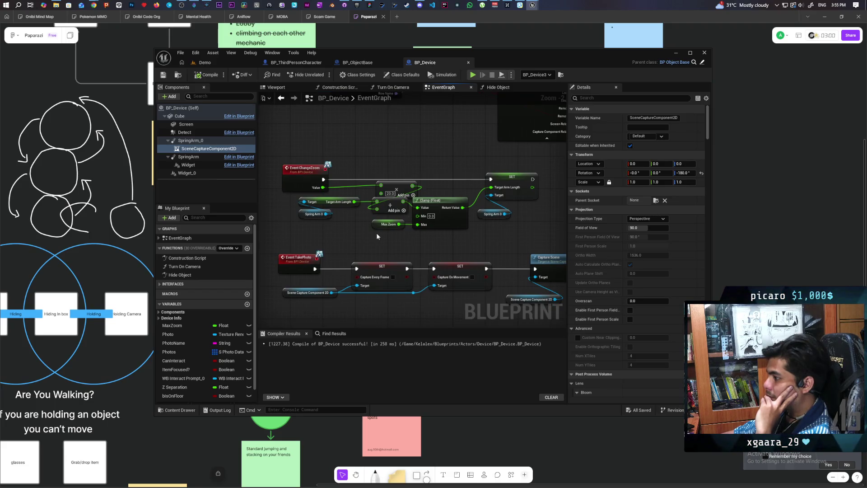
pyautogui.scroll(-3, 378, 232)
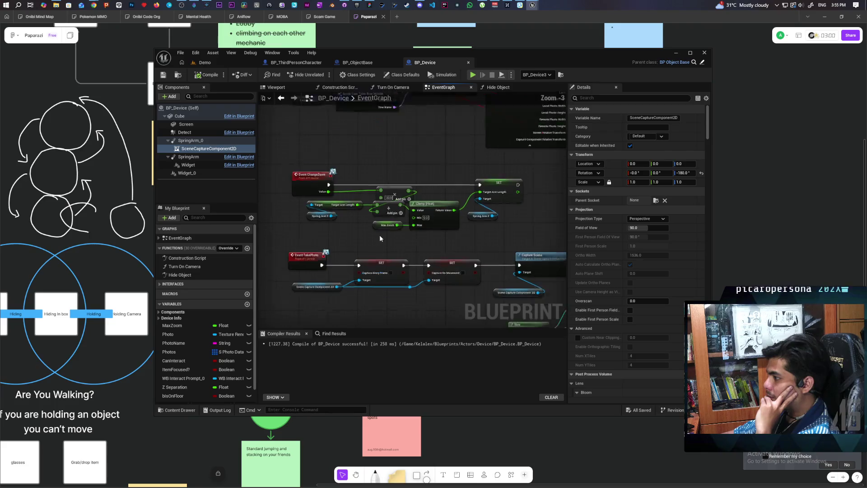
pyautogui.scroll(2, 380, 157)
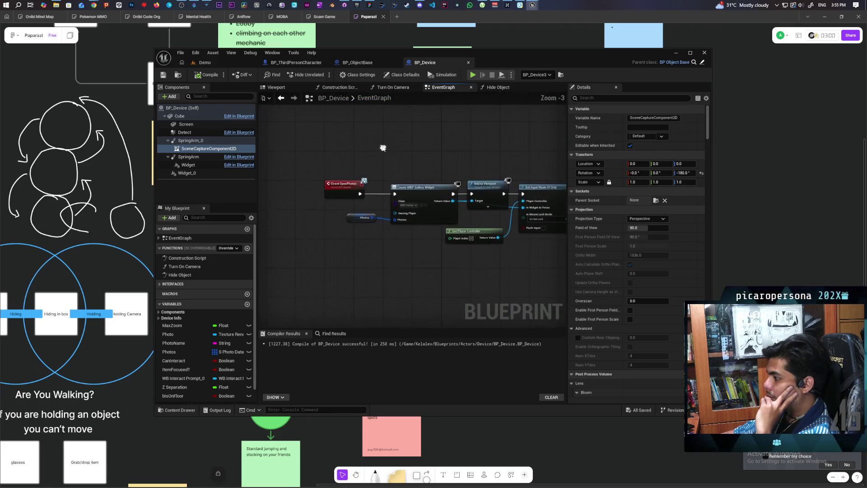
pyautogui.moveTo(380, 257)
pyautogui.mouseDown()
pyautogui.moveTo(382, 271)
pyautogui.moveTo(359, 140)
pyautogui.moveTo(447, 134)
pyautogui.moveTo(412, 143)
pyautogui.mouseUp()
pyautogui.scroll(1, 412, 144)
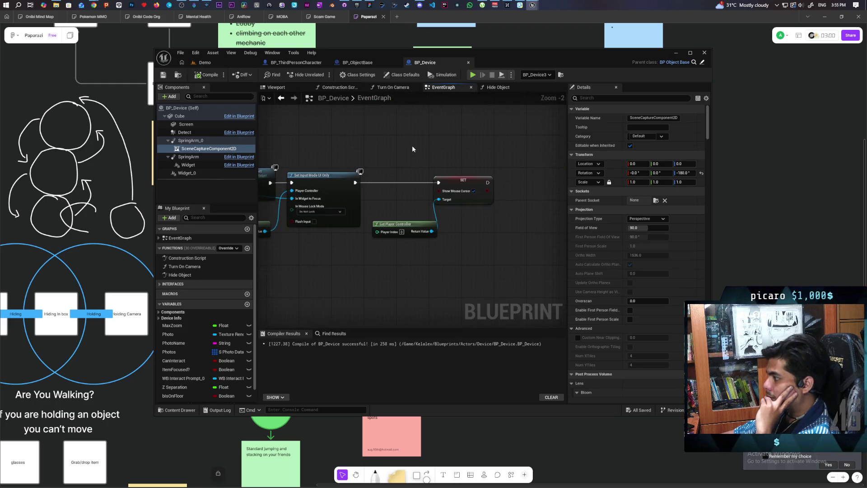
pyautogui.scroll(-2, 411, 145)
pyautogui.moveTo(399, 145); pyautogui.dragTo(492, 153)
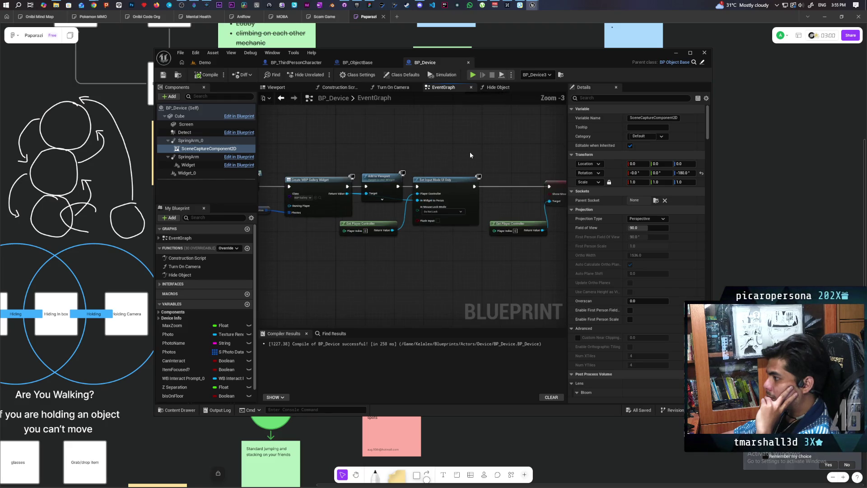
pyautogui.scroll(2, 388, 168)
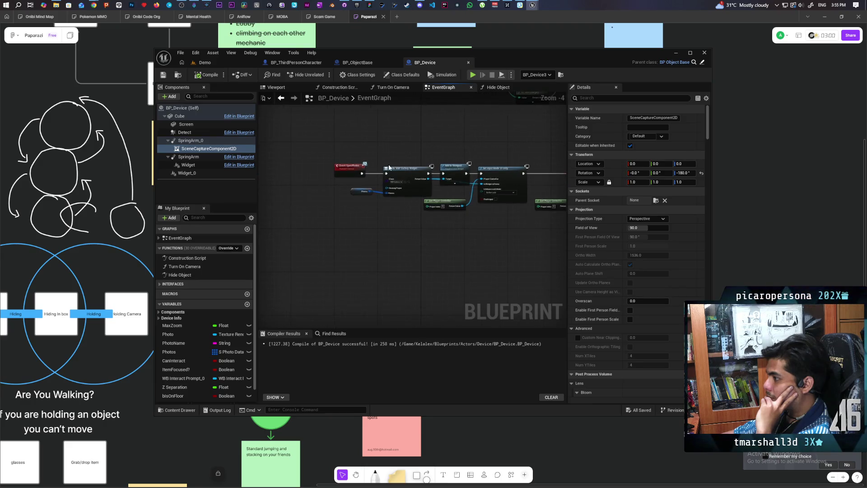
pyautogui.moveTo(389, 168); pyautogui.dragTo(413, 172)
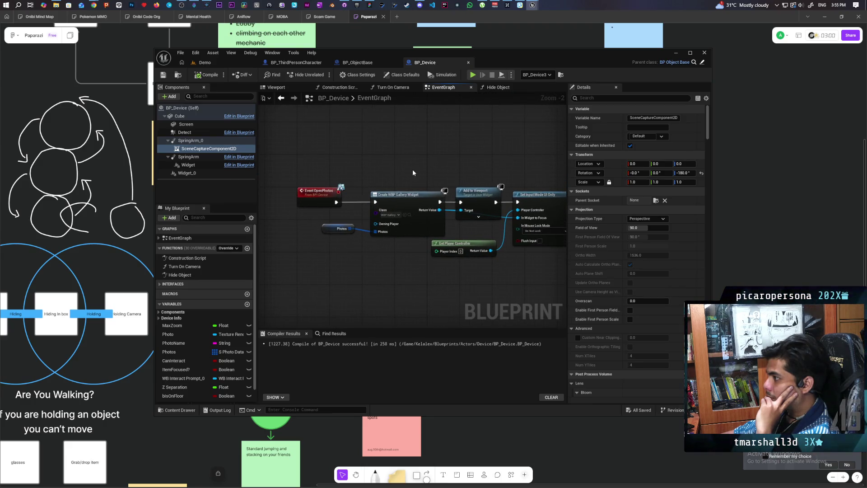
pyautogui.scroll(-1, 495, 153)
pyautogui.moveTo(499, 155)
pyautogui.mouseDown()
pyautogui.moveTo(340, 172)
pyautogui.moveTo(442, 160)
pyautogui.mouseUp()
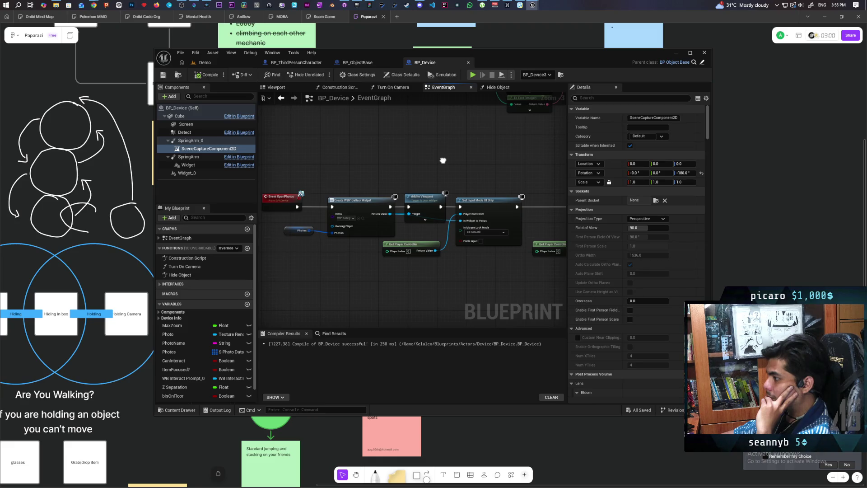
pyautogui.scroll(-3, 381, 155)
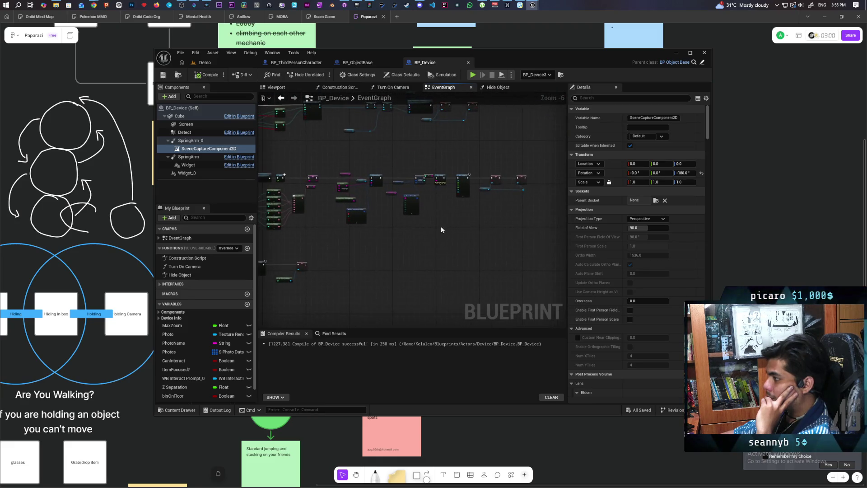
pyautogui.scroll(4, 373, 249)
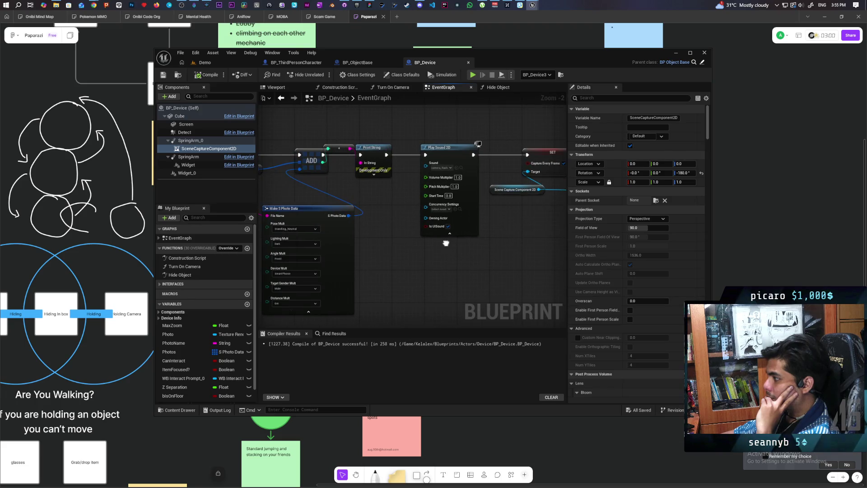
pyautogui.moveTo(445, 243); pyautogui.dragTo(521, 239)
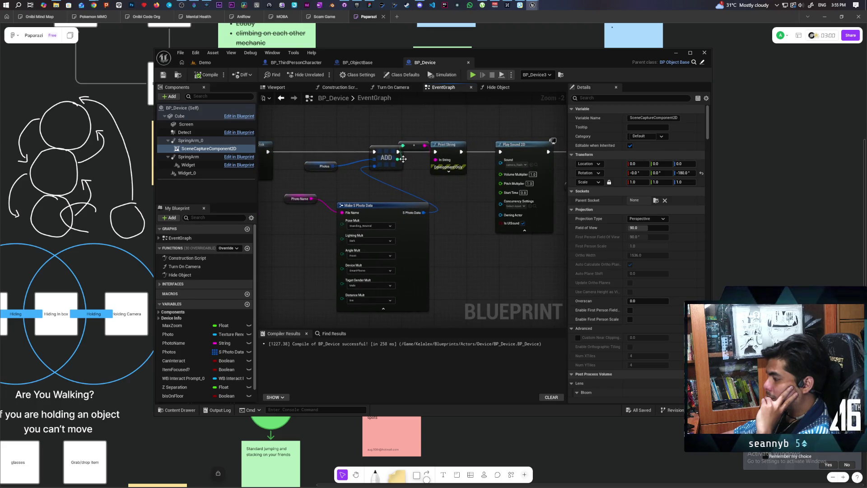
# - Delete the Print String node between ADD and Play Sound 2D and save BP_Device
pyautogui.keyDown('alt'); pyautogui.click(435, 152); pyautogui.keyUp('alt')
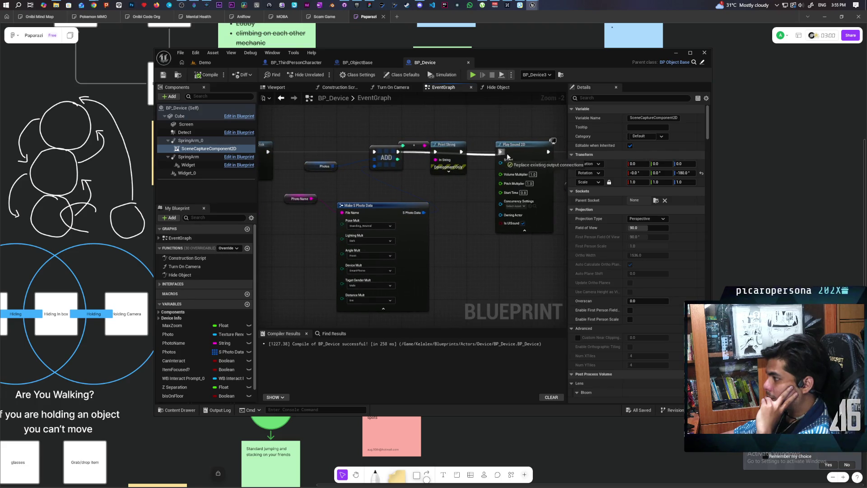
pyautogui.click(432, 145)
pyautogui.press('Delete')
pyautogui.hotkey('ctrl', 's')
# - Look over the Capture Scene, Delay and Event BeginPlay nodes further down the graph
pyautogui.scroll(-2, 432, 183)
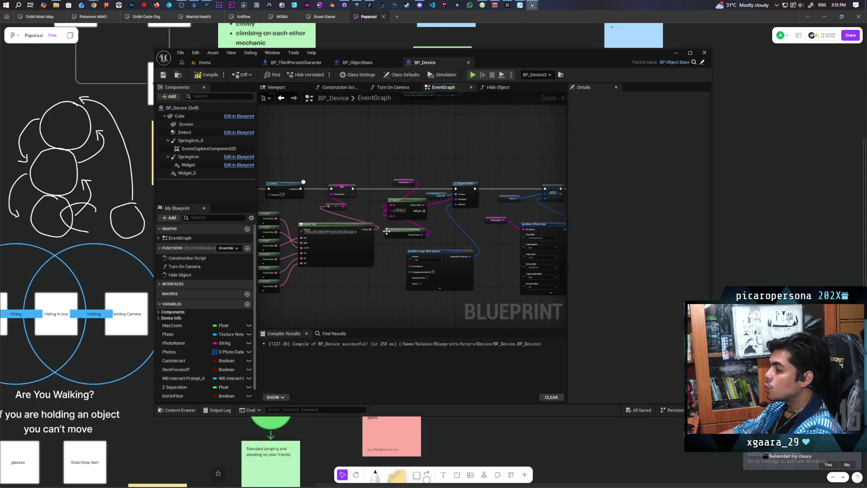
pyautogui.scroll(1, 386, 232)
pyautogui.moveTo(273, 203)
pyautogui.mouseDown()
pyautogui.moveTo(519, 226)
pyautogui.moveTo(427, 218)
pyautogui.moveTo(391, 253)
pyautogui.moveTo(426, 262)
pyautogui.moveTo(408, 231)
pyautogui.moveTo(334, 251)
pyautogui.moveTo(387, 267)
pyautogui.mouseUp()
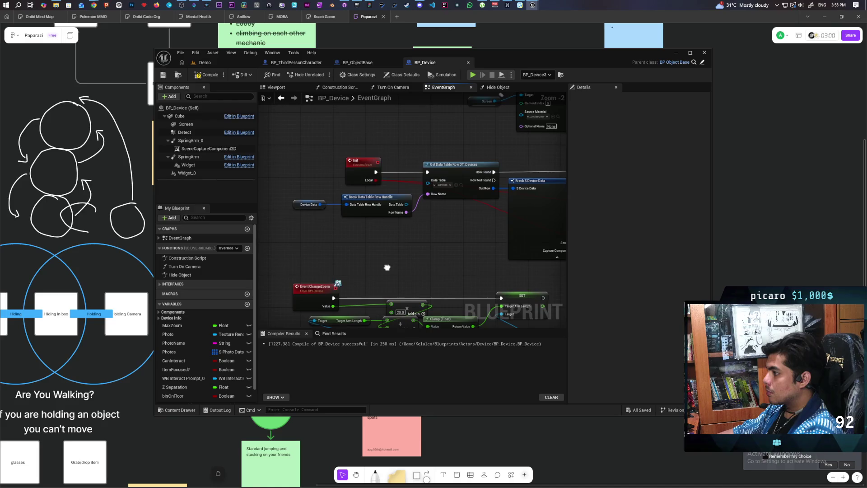
pyautogui.scroll(-2, 387, 268)
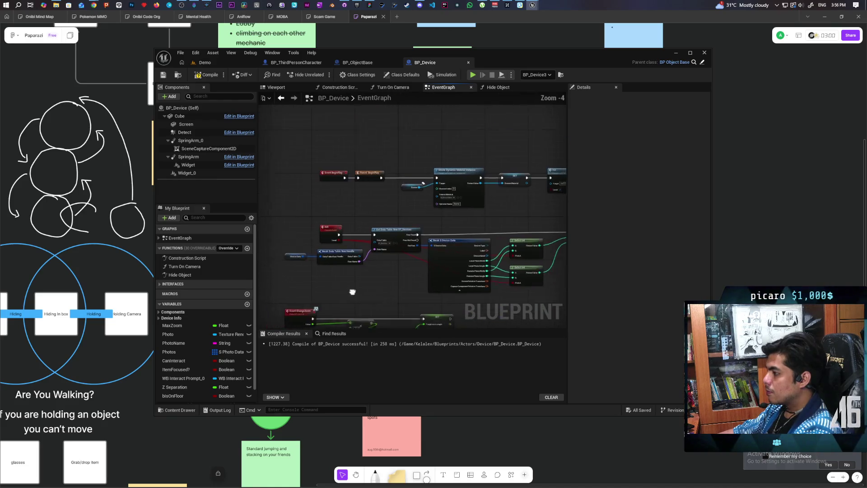
pyautogui.moveTo(352, 292); pyautogui.dragTo(341, 271)
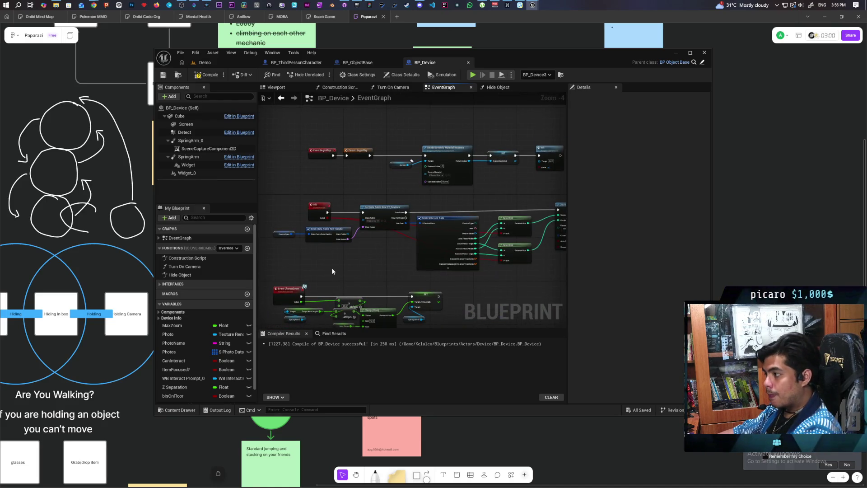
pyautogui.scroll(2, 332, 268)
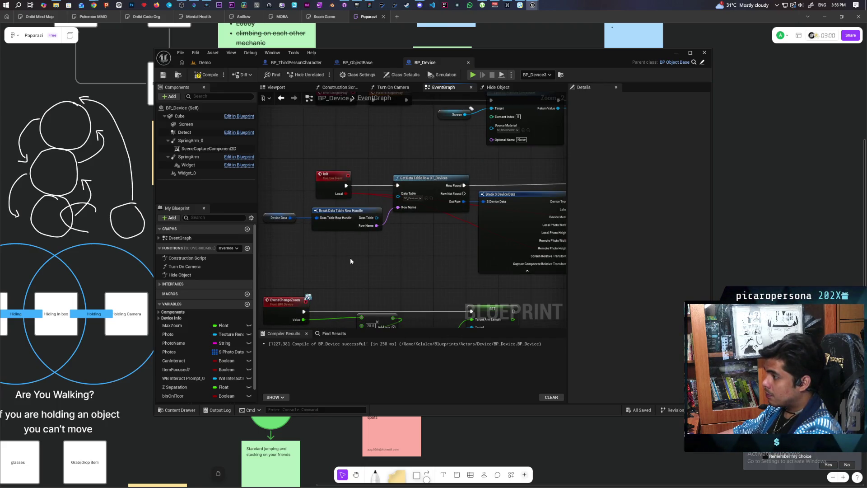
pyautogui.moveTo(351, 261)
pyautogui.mouseDown()
pyautogui.moveTo(379, 258)
pyautogui.moveTo(396, 276)
pyautogui.mouseUp()
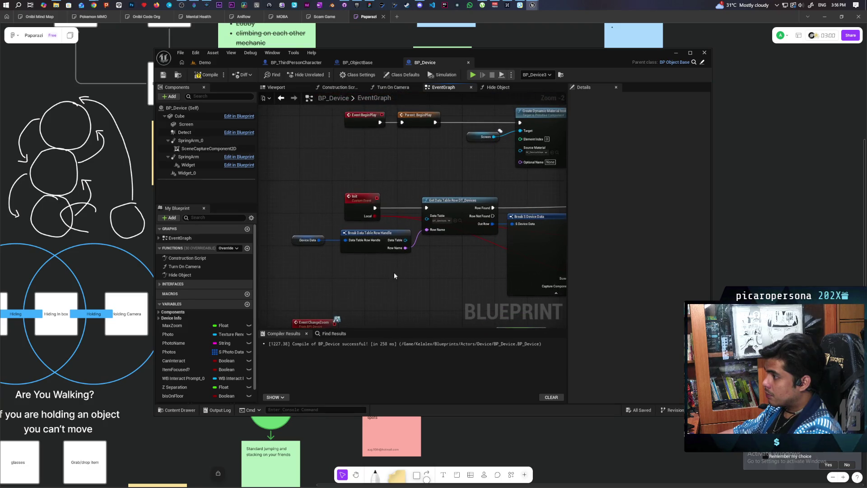
pyautogui.moveTo(329, 121); pyautogui.dragTo(353, 199)
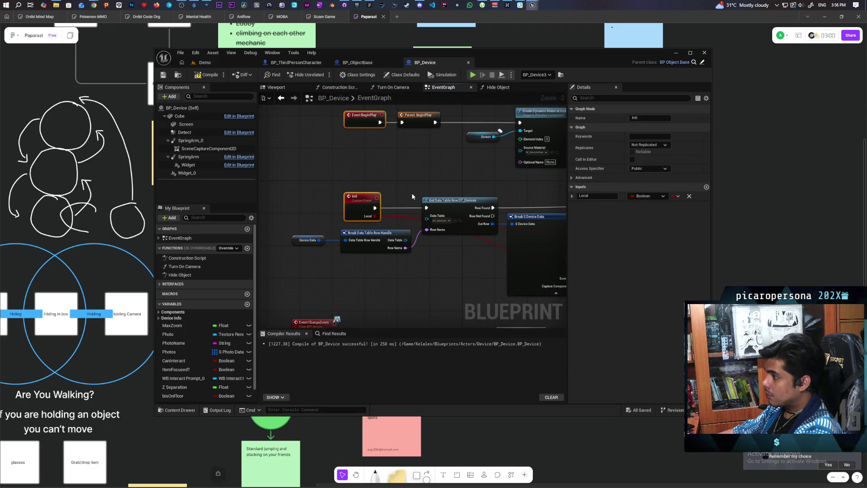
pyautogui.click(434, 175)
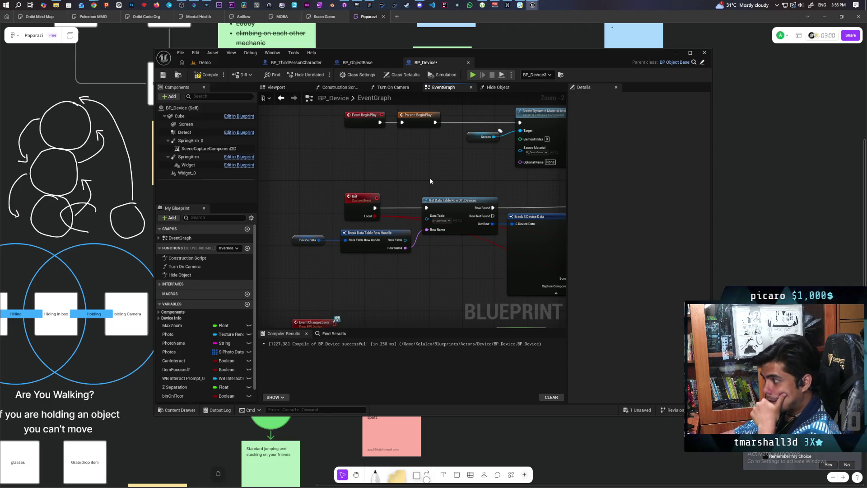
# - Bring the Create Render Target 2D setup that sets Photo and the capture texture target into view
pyautogui.moveTo(446, 183)
pyautogui.mouseDown()
pyautogui.moveTo(351, 187)
pyautogui.moveTo(475, 139)
pyautogui.moveTo(355, 179)
pyautogui.mouseUp()
pyautogui.scroll(-2, 453, 143)
pyautogui.scroll(2, 432, 205)
pyautogui.moveTo(442, 221)
pyautogui.mouseDown()
pyautogui.moveTo(403, 267)
pyautogui.moveTo(387, 269)
pyautogui.mouseUp()
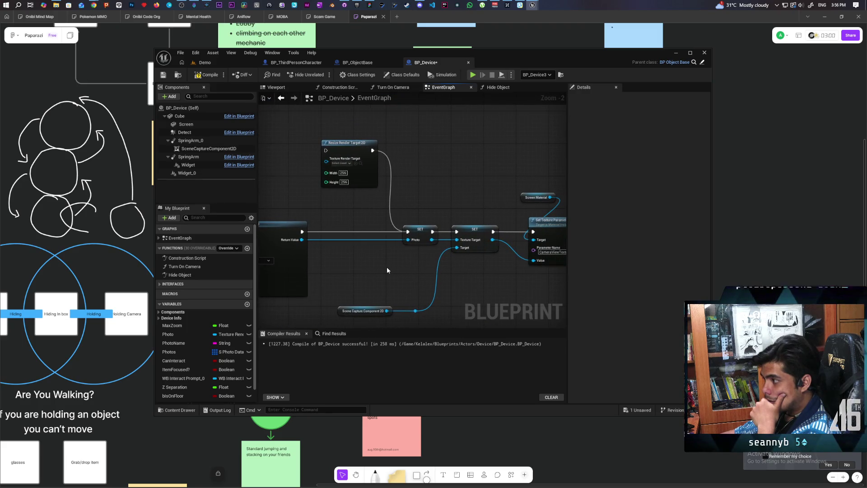
pyautogui.moveTo(378, 253)
pyautogui.mouseDown()
pyautogui.moveTo(366, 261)
pyautogui.moveTo(463, 257)
pyautogui.moveTo(311, 244)
pyautogui.moveTo(371, 251)
pyautogui.mouseUp()
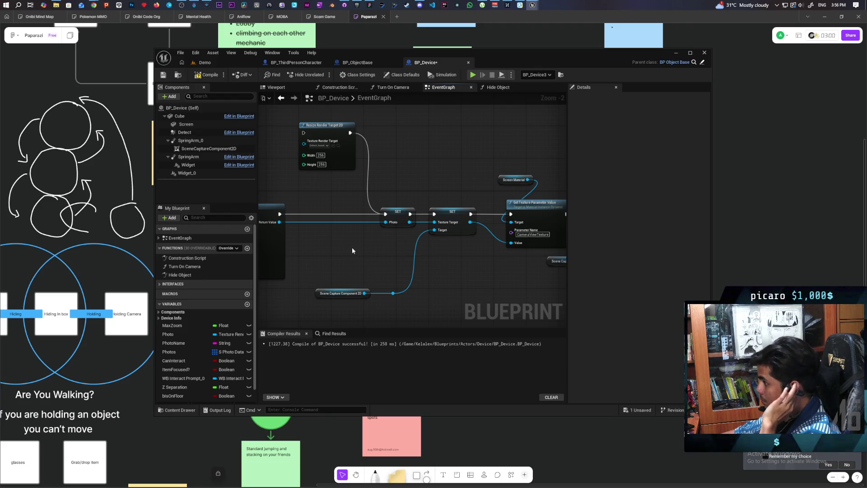
pyautogui.moveTo(351, 246)
pyautogui.mouseDown()
pyautogui.moveTo(337, 221)
pyautogui.moveTo(387, 248)
pyautogui.moveTo(307, 252)
pyautogui.mouseUp()
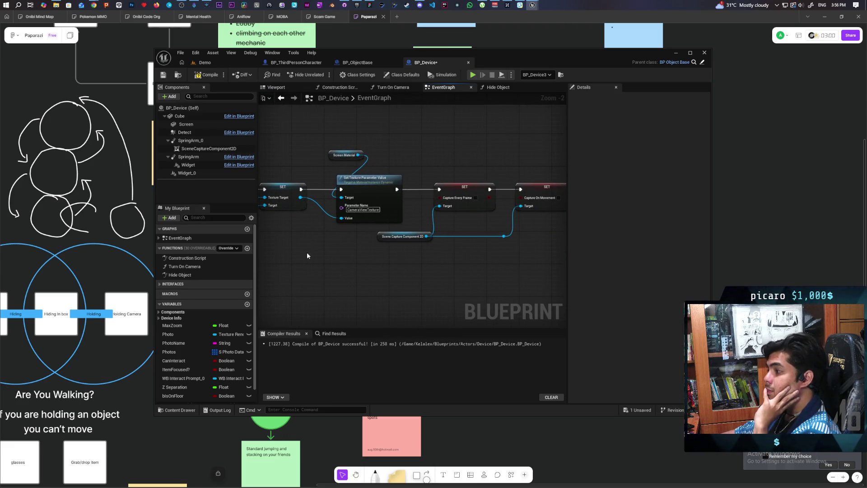
pyautogui.moveTo(313, 261)
pyautogui.mouseDown()
pyautogui.moveTo(277, 277)
pyautogui.moveTo(491, 272)
pyautogui.moveTo(418, 272)
pyautogui.moveTo(409, 280)
pyautogui.mouseUp()
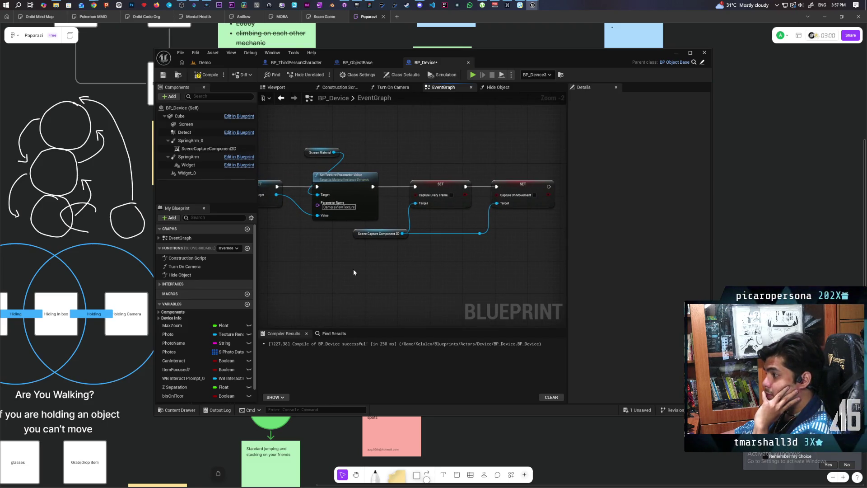
pyautogui.moveTo(336, 264)
pyautogui.mouseDown()
pyautogui.moveTo(354, 285)
pyautogui.moveTo(407, 274)
pyautogui.mouseUp()
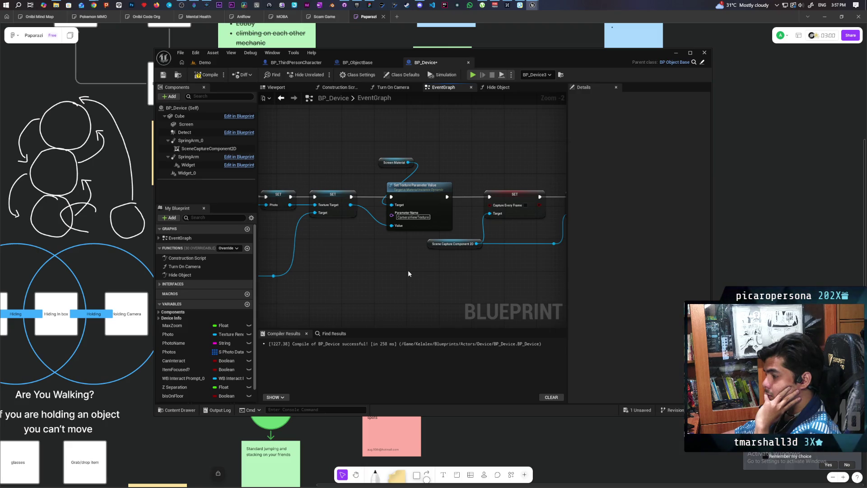
pyautogui.scroll(-3, 398, 260)
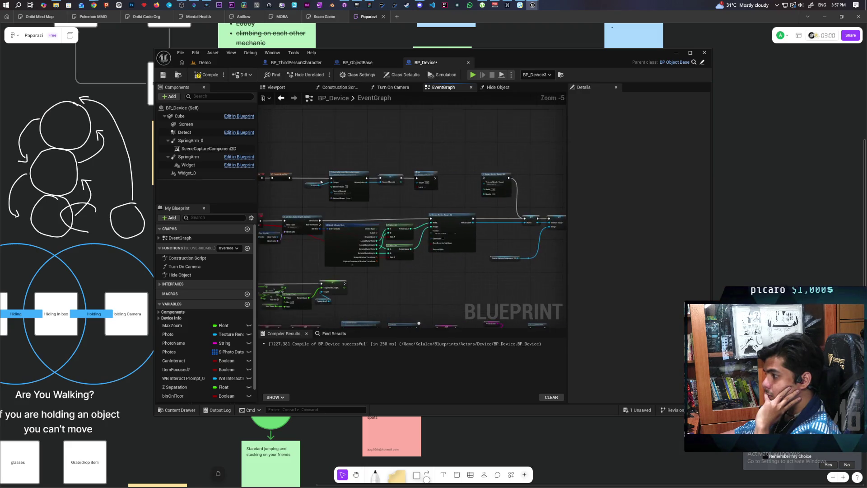
pyautogui.scroll(2, 482, 264)
pyautogui.moveTo(480, 256); pyautogui.dragTo(309, 273)
pyautogui.moveTo(478, 296)
pyautogui.mouseDown()
pyautogui.moveTo(379, 294)
pyautogui.moveTo(457, 279)
pyautogui.moveTo(323, 281)
pyautogui.moveTo(337, 272)
pyautogui.mouseUp()
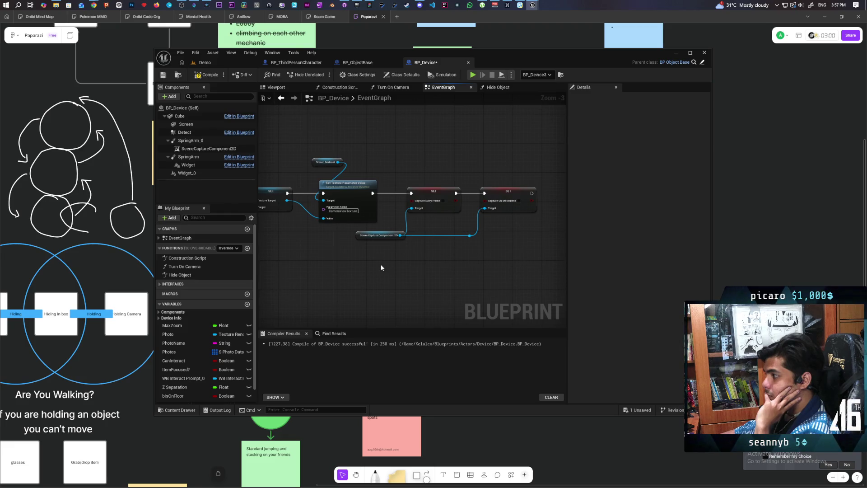
pyautogui.scroll(-4, 380, 264)
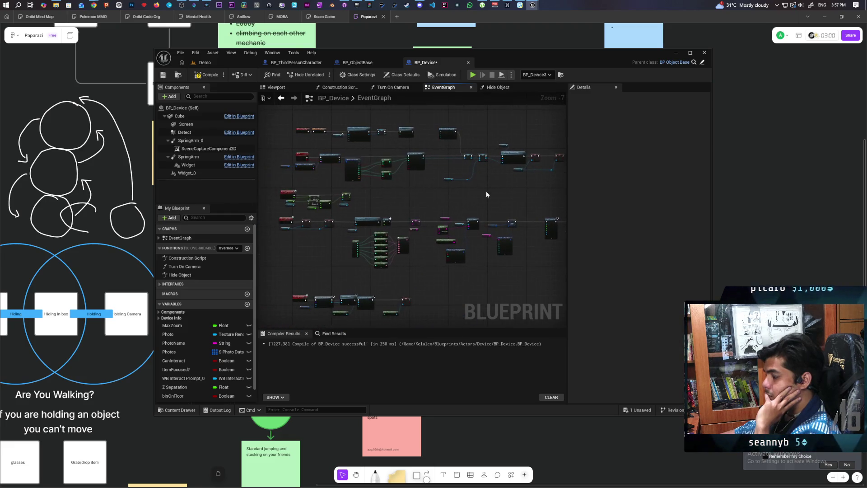
pyautogui.scroll(7, 384, 223)
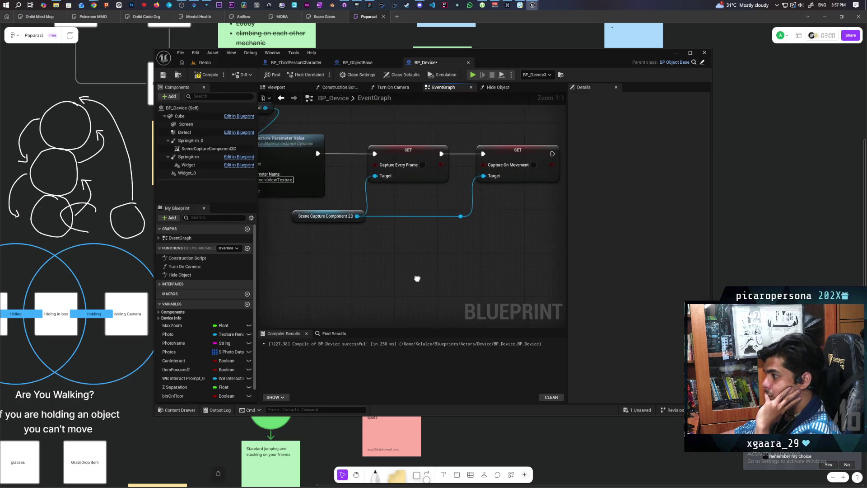
pyautogui.click(203, 149)
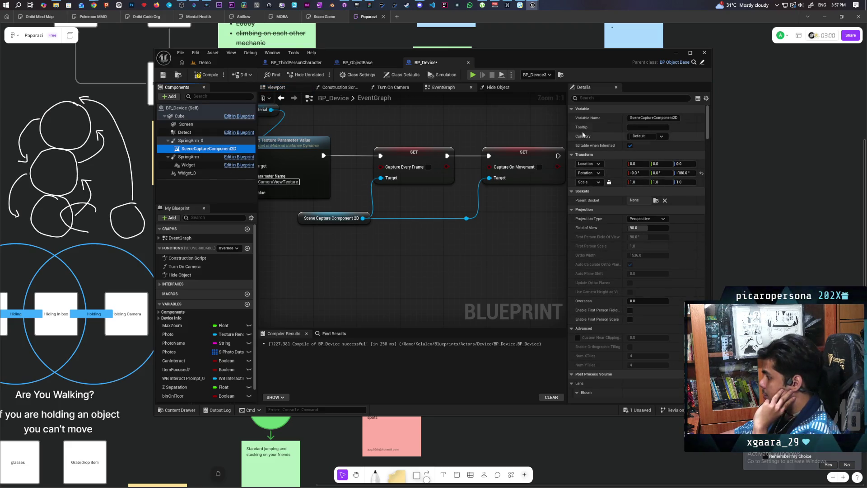
pyautogui.click(592, 98)
pyautogui.write('capt')
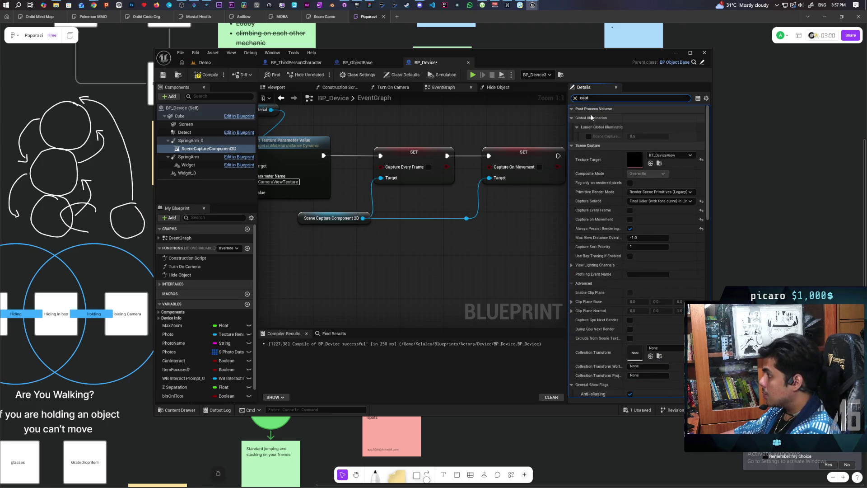
pyautogui.write('ur')
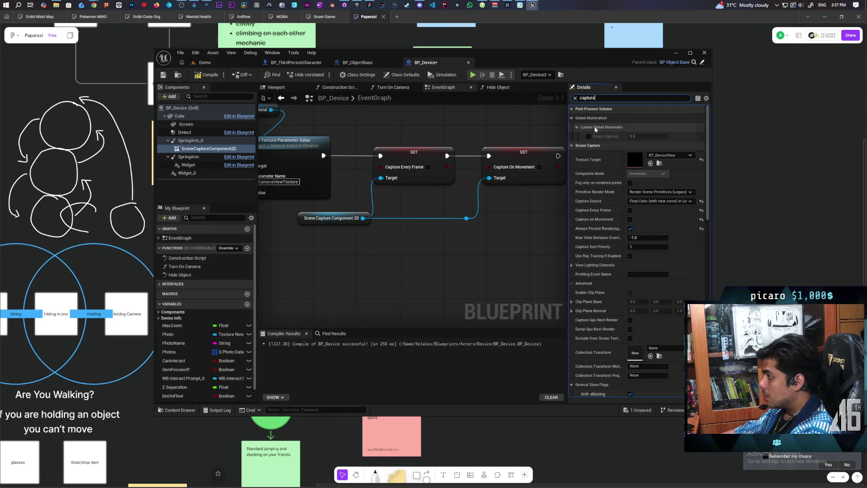
pyautogui.write('eve')
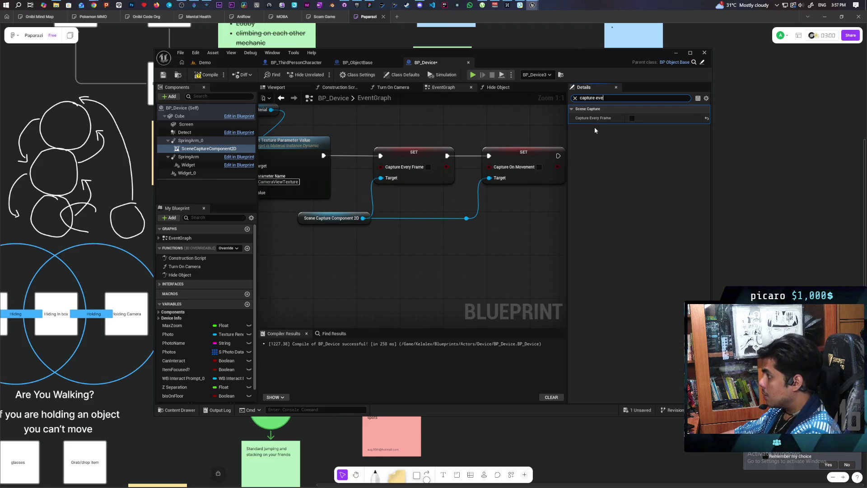
pyautogui.click(575, 98)
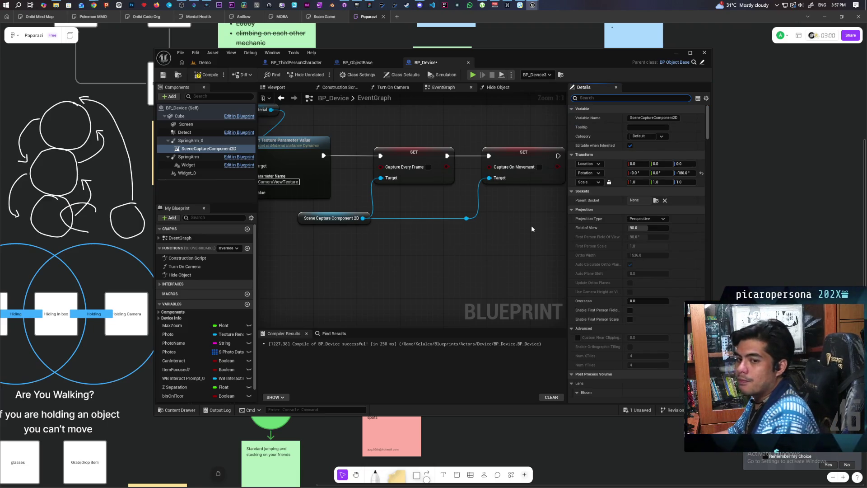
pyautogui.scroll(-1, 498, 232)
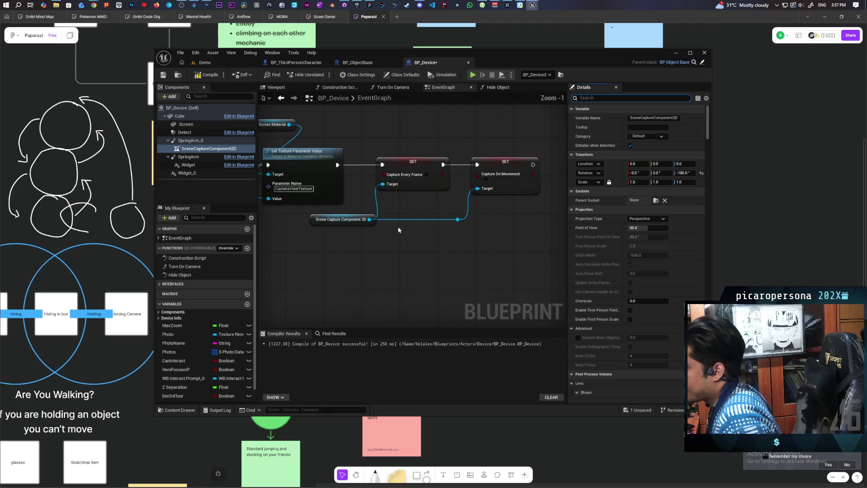
pyautogui.moveTo(397, 226); pyautogui.dragTo(496, 234)
pyautogui.moveTo(334, 240)
pyautogui.mouseDown()
pyautogui.moveTo(433, 243)
pyautogui.moveTo(424, 245)
pyautogui.moveTo(498, 174)
pyautogui.mouseUp()
pyautogui.scroll(-3, 424, 246)
pyautogui.moveTo(328, 183)
pyautogui.mouseDown()
pyautogui.moveTo(446, 190)
pyautogui.moveTo(431, 193)
pyautogui.mouseUp()
pyautogui.scroll(2, 434, 183)
pyautogui.click(432, 192)
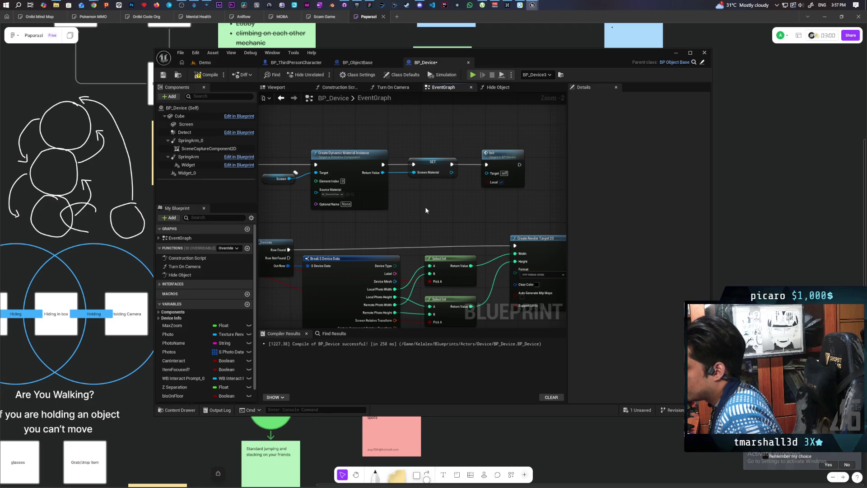
# - Open the M_DeviceView material from the Content Drawer and view its CameraViewTexture nodes
pyautogui.scroll(2, 345, 210)
pyautogui.click(357, 187)
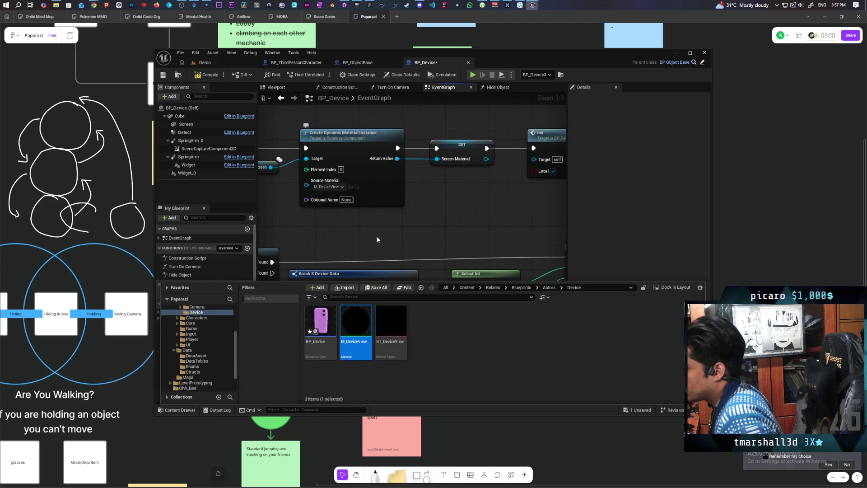
pyautogui.doubleClick(356, 328)
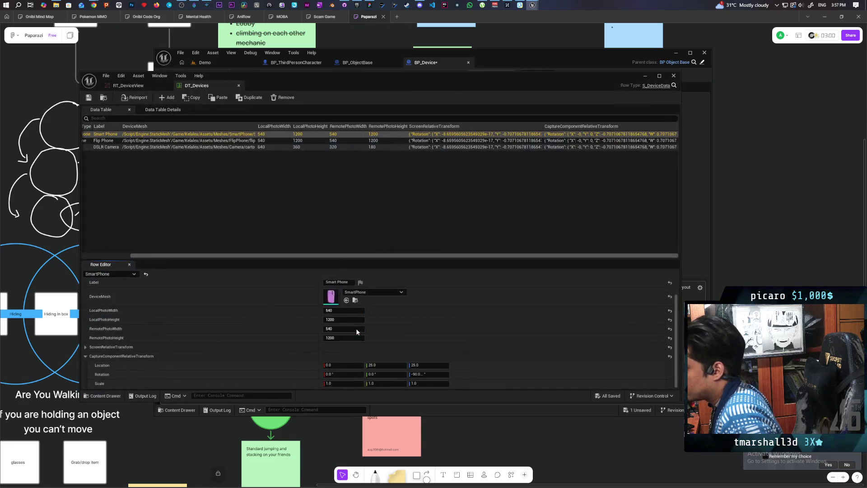
pyautogui.moveTo(518, 271)
pyautogui.mouseDown()
pyautogui.moveTo(478, 241)
pyautogui.moveTo(441, 240)
pyautogui.moveTo(460, 249)
pyautogui.moveTo(490, 244)
pyautogui.mouseUp()
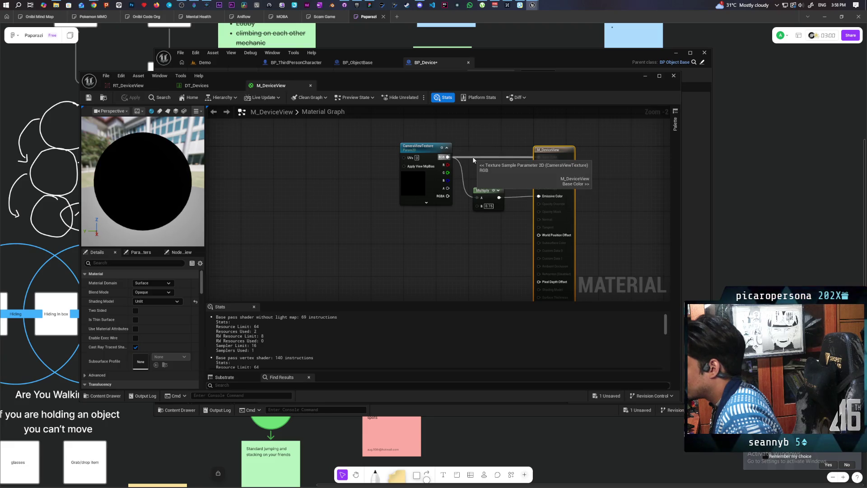
# - Disconnect the texture from Base Color, add a Multiply node, and delete the wrong vector Constant
pyautogui.keyDown('alt'); pyautogui.click(473, 157); pyautogui.keyUp('alt')
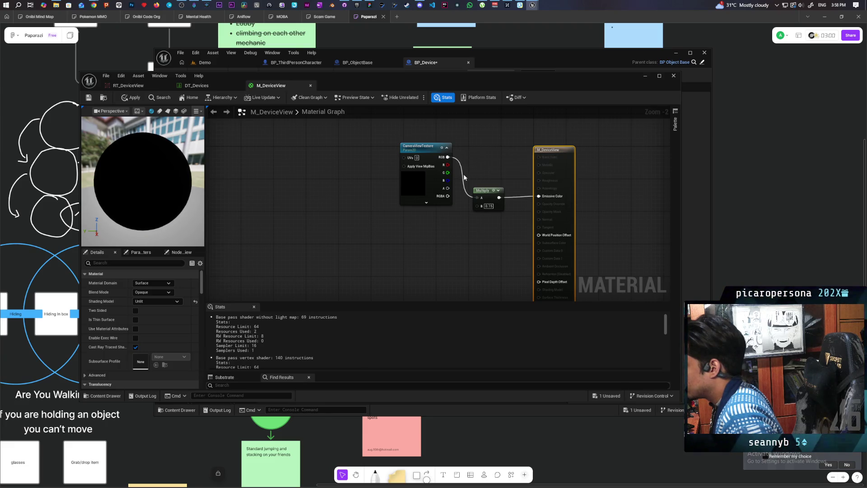
pyautogui.moveTo(425, 195)
pyautogui.mouseDown()
pyautogui.moveTo(450, 174)
pyautogui.moveTo(412, 199)
pyautogui.mouseUp()
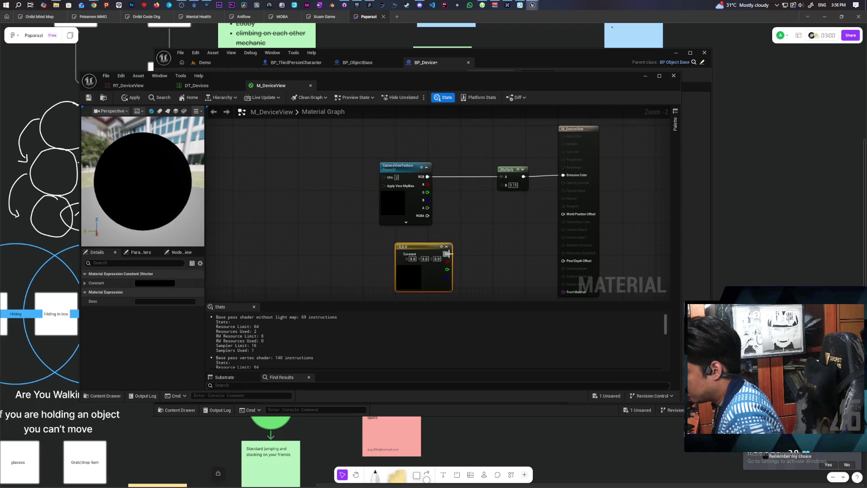
pyautogui.click(458, 212)
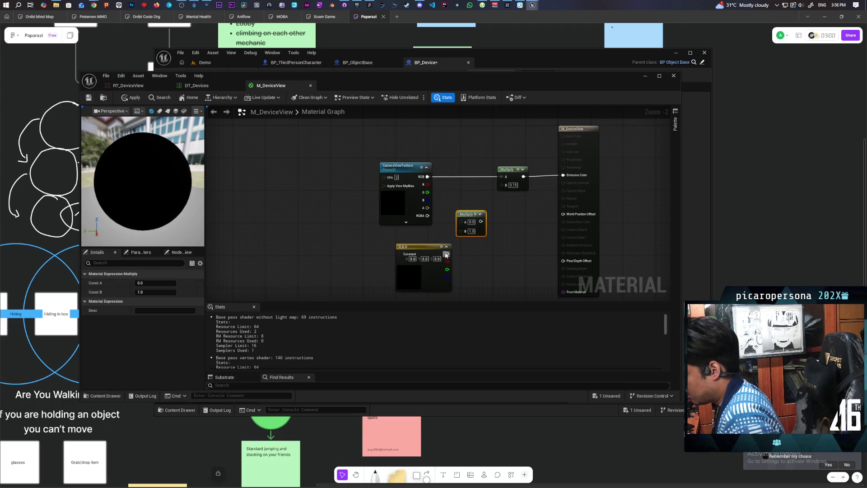
pyautogui.moveTo(446, 253); pyautogui.dragTo(466, 234)
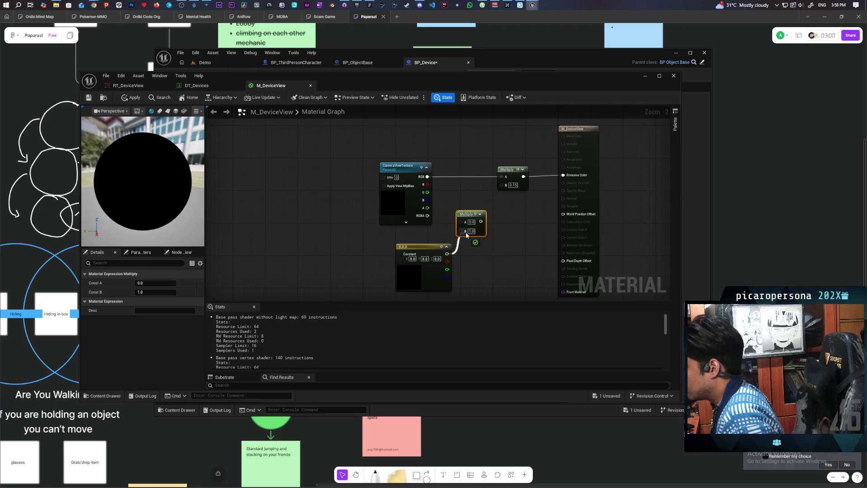
pyautogui.moveTo(466, 233); pyautogui.dragTo(425, 239)
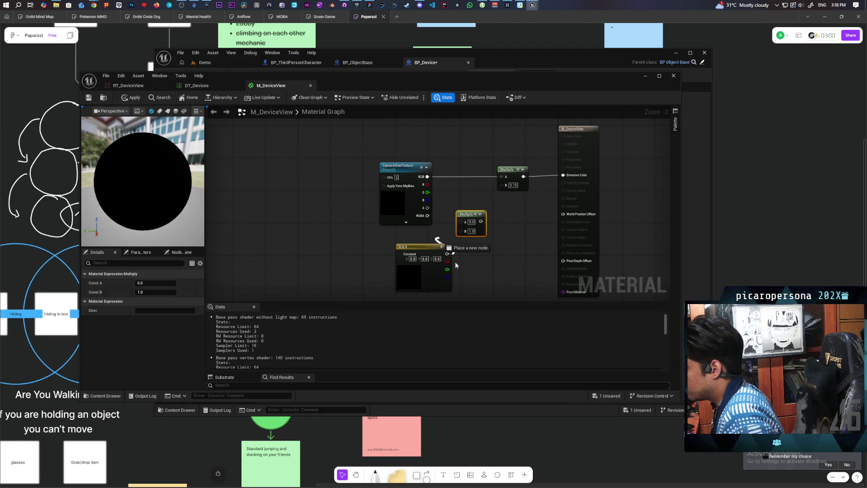
pyautogui.moveTo(455, 265); pyautogui.dragTo(475, 268)
pyautogui.click(420, 248)
pyautogui.press('Delete')
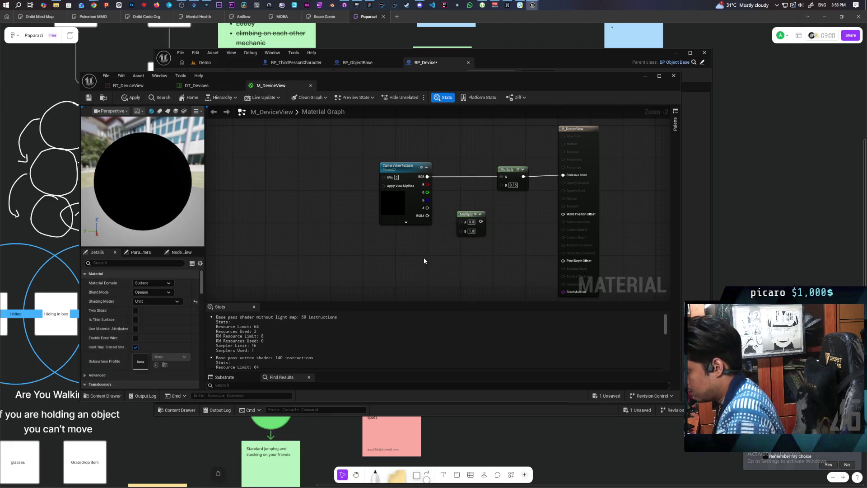
# - Feed a scalar Constant of 0 into Multiply's B and insert the Multiply after CameraViewTexture
pyautogui.click(418, 252)
pyautogui.moveTo(442, 250); pyautogui.dragTo(467, 231)
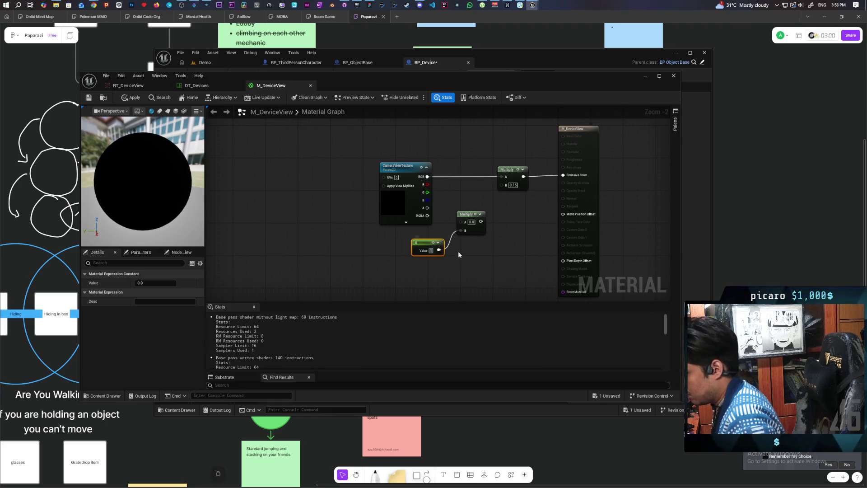
pyautogui.click(458, 251)
pyautogui.write('0')
pyautogui.press('Return')
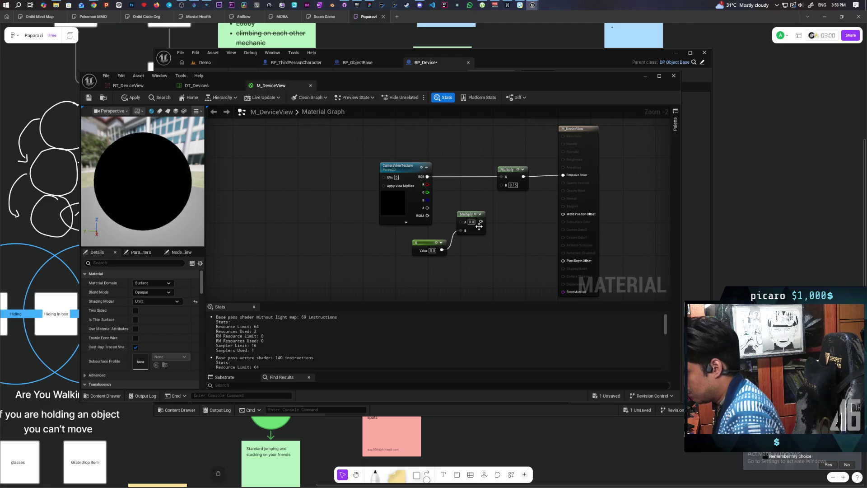
pyautogui.moveTo(469, 219)
pyautogui.mouseDown()
pyautogui.moveTo(466, 172)
pyautogui.moveTo(456, 177)
pyautogui.mouseUp()
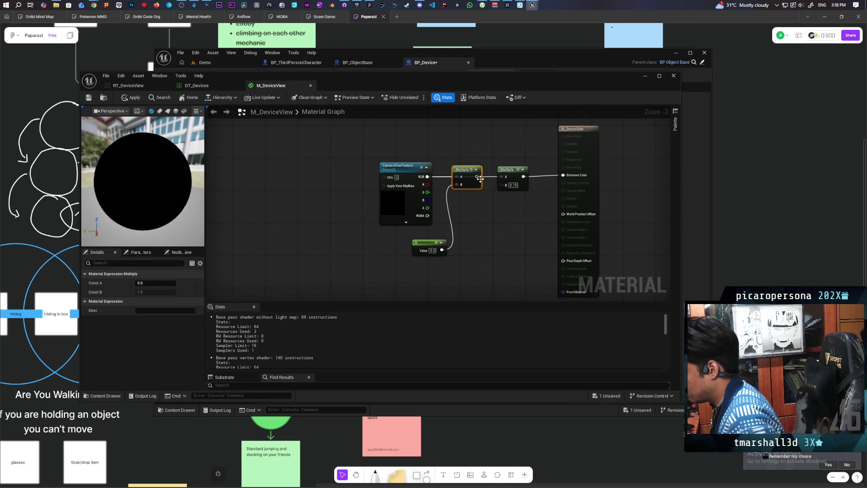
# - Convert the Constant to a scalar parameter named 'Visible' and apply the material
pyautogui.click(418, 247)
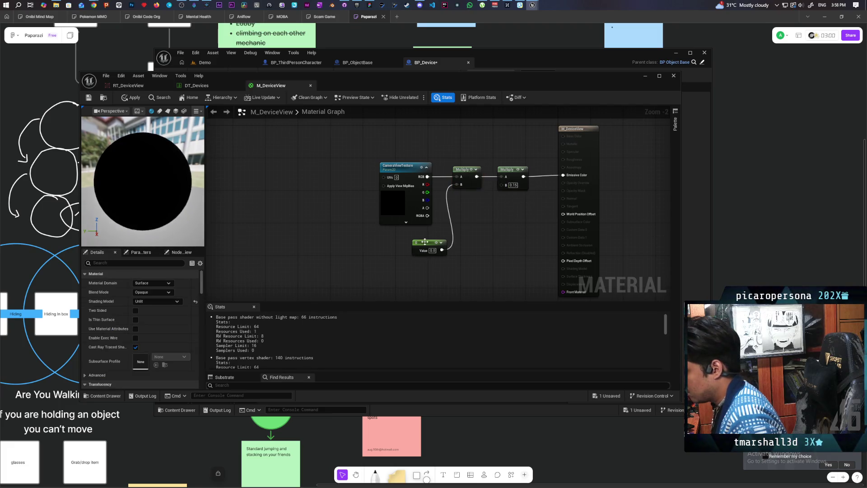
pyautogui.rightClick(426, 244)
pyautogui.click(472, 266)
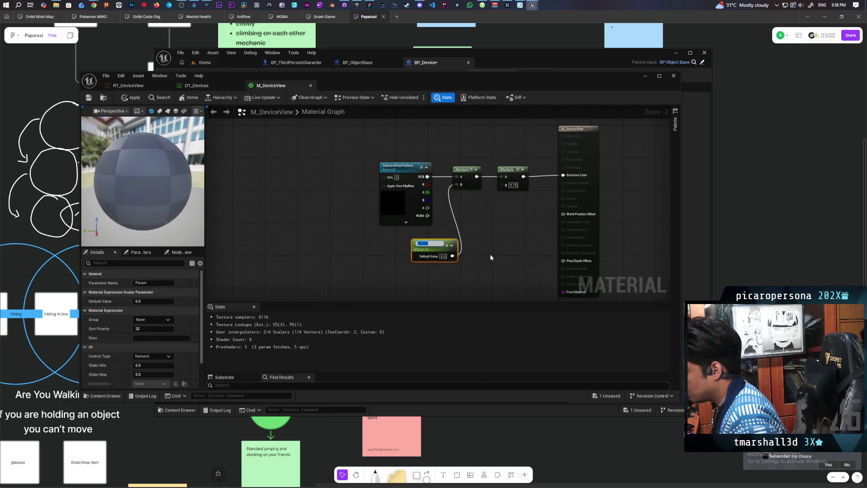
pyautogui.write('Visibile')
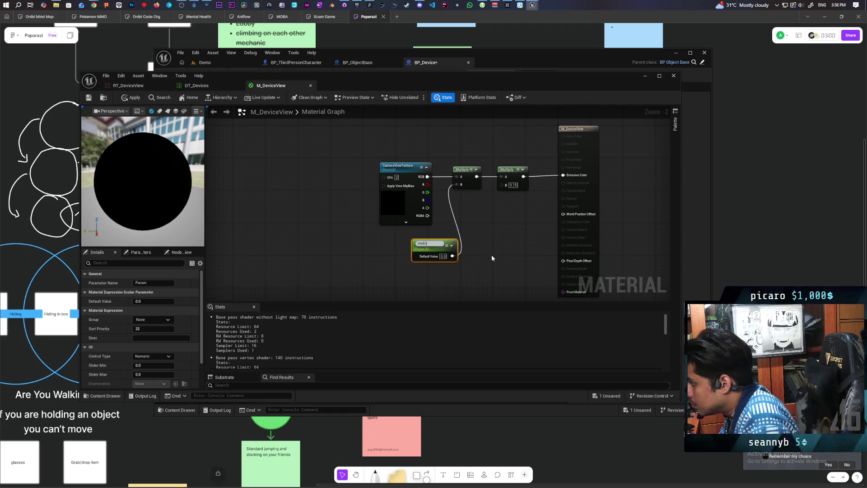
pyautogui.press('Return')
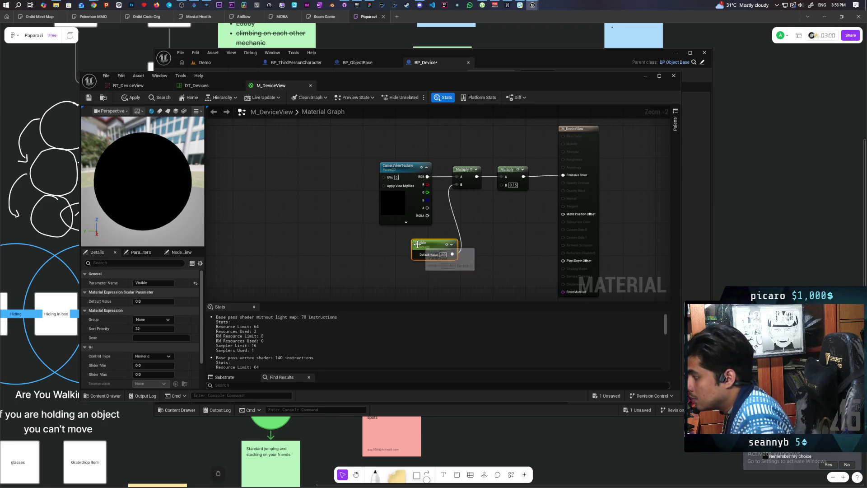
pyautogui.click(131, 97)
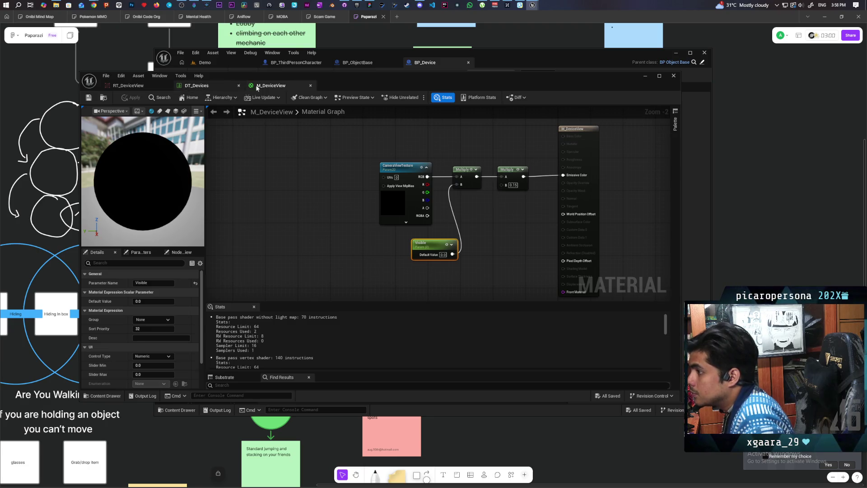
# - Return to the BP_Device EventGraph, look over its nodes, and compile the blueprint
pyautogui.click(643, 76)
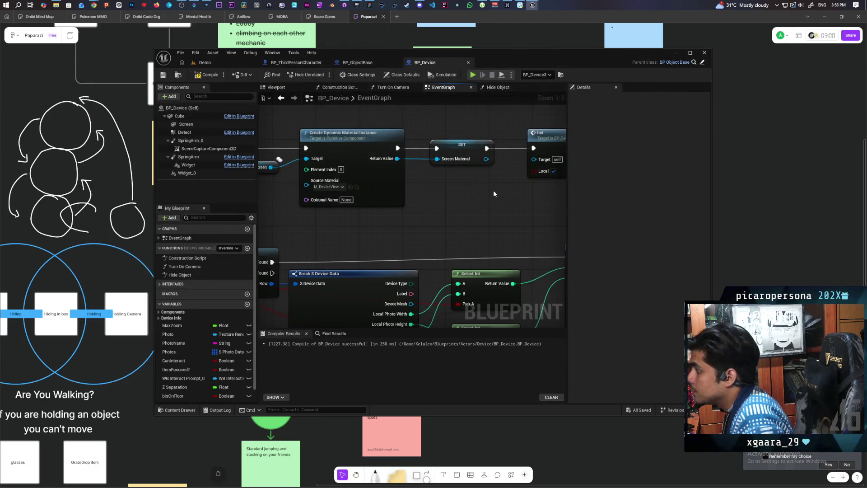
pyautogui.scroll(-2, 455, 189)
pyautogui.moveTo(456, 189)
pyautogui.mouseDown()
pyautogui.moveTo(482, 186)
pyautogui.moveTo(358, 168)
pyautogui.moveTo(436, 194)
pyautogui.moveTo(445, 236)
pyautogui.moveTo(383, 168)
pyautogui.moveTo(377, 210)
pyautogui.mouseUp()
pyautogui.scroll(1, 377, 210)
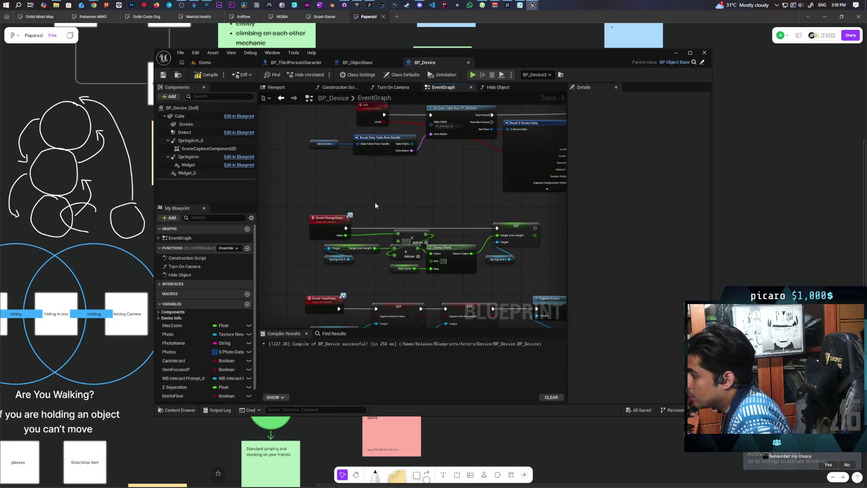
pyautogui.scroll(-4, 374, 205)
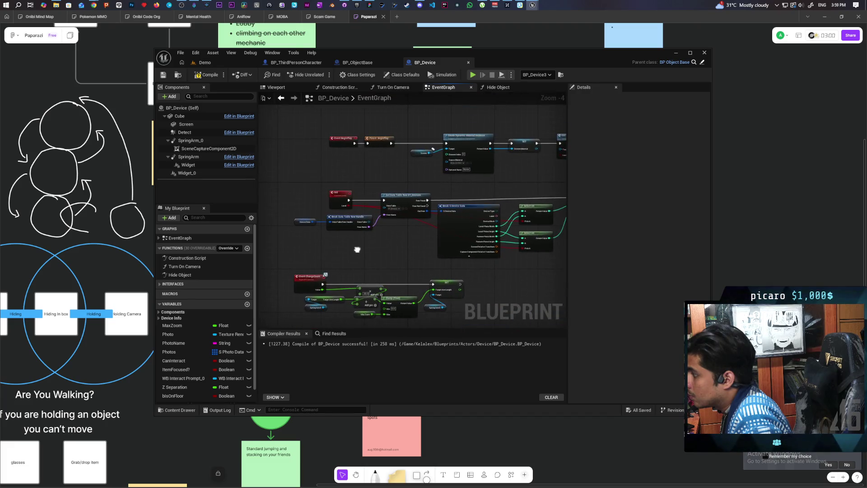
pyautogui.scroll(4, 354, 185)
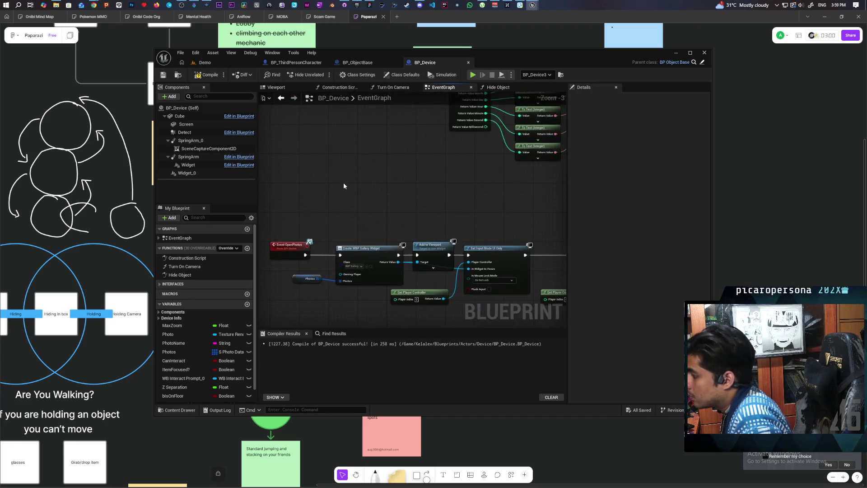
pyautogui.scroll(-2, 345, 177)
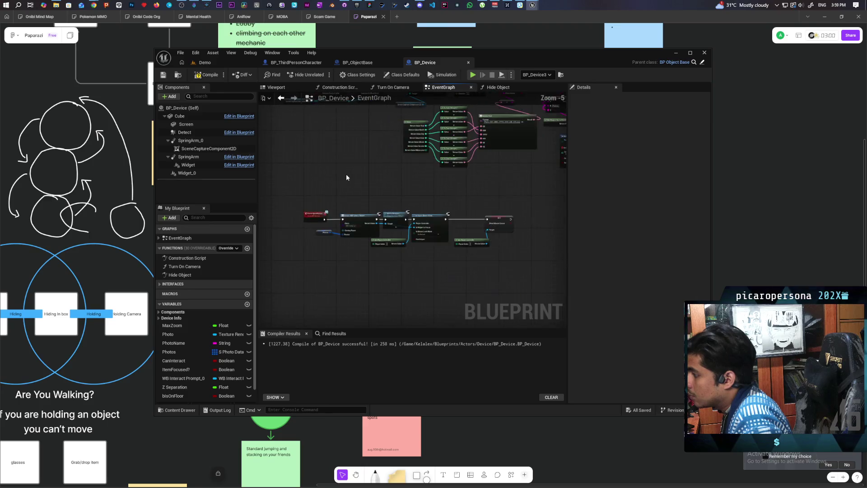
pyautogui.click(208, 75)
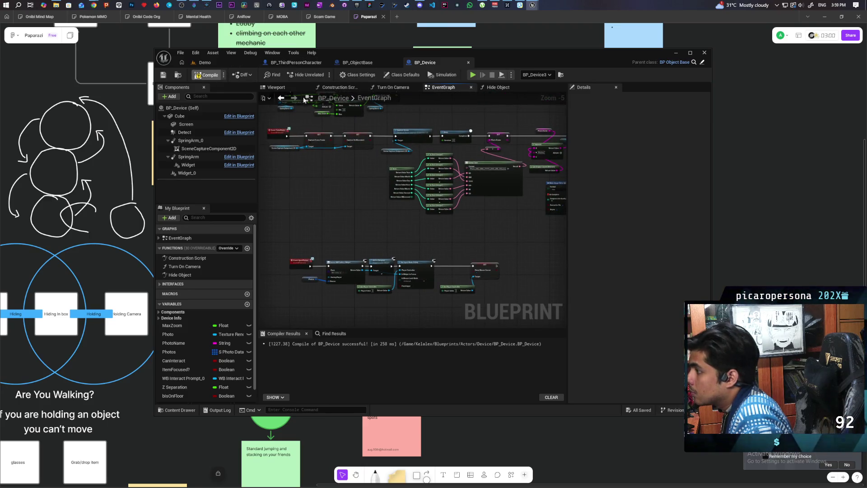
pyautogui.click(297, 63)
pyautogui.scroll(-5, 374, 157)
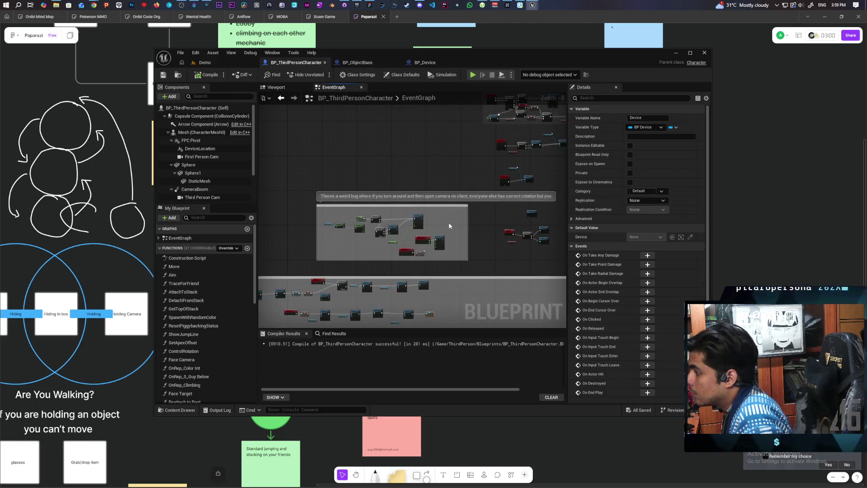
# - Navigate BP_ThirdPersonCharacter's EventGraph to the camera nodes and open BP_Device's Turn On Camera function
pyautogui.moveTo(473, 168)
pyautogui.mouseDown()
pyautogui.moveTo(480, 151)
pyautogui.moveTo(470, 193)
pyautogui.mouseUp()
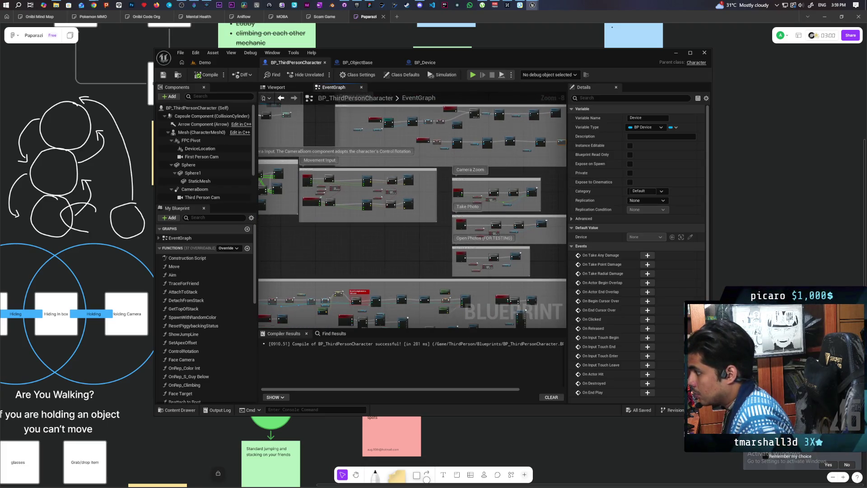
pyautogui.scroll(4, 419, 177)
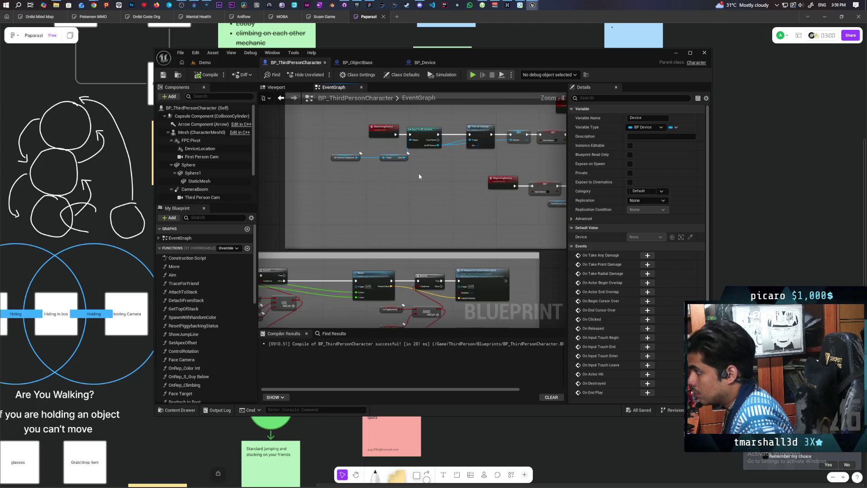
pyautogui.scroll(1, 398, 179)
pyautogui.moveTo(387, 213); pyautogui.dragTo(478, 212)
pyautogui.doubleClick(425, 179)
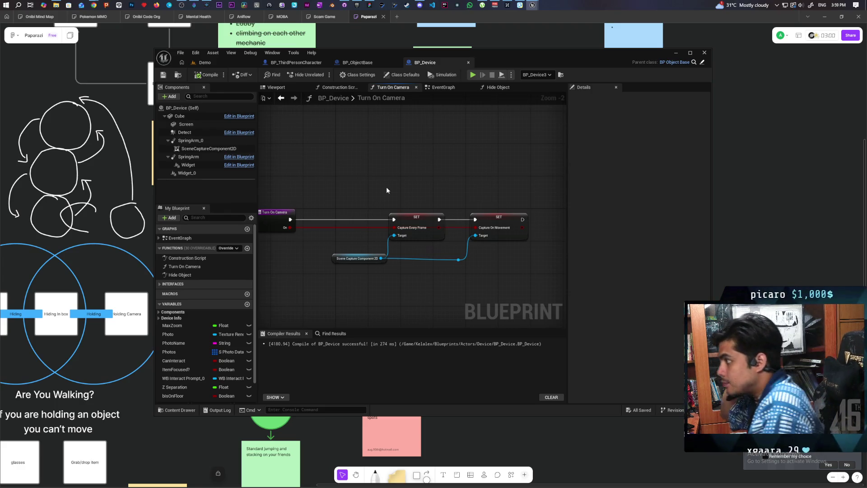
# - Shift the Turn On Camera nodes left and place a Screen Material getter beside them
pyautogui.moveTo(336, 178); pyautogui.dragTo(515, 253)
pyautogui.moveTo(418, 193); pyautogui.dragTo(350, 198)
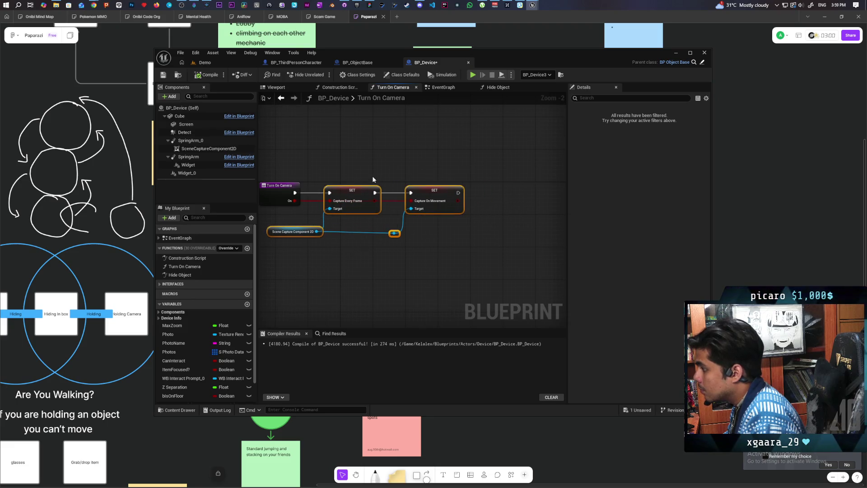
pyautogui.click(379, 170)
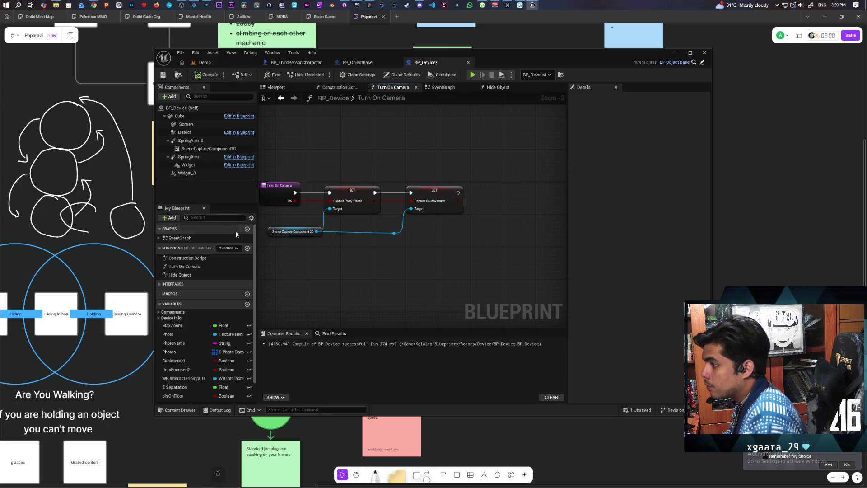
pyautogui.scroll(-2, 189, 383)
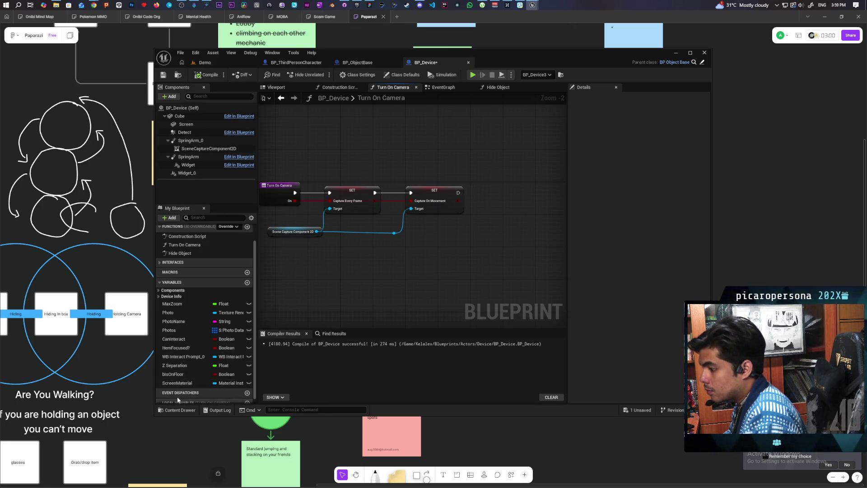
pyautogui.moveTo(177, 383)
pyautogui.mouseDown()
pyautogui.moveTo(423, 240)
pyautogui.moveTo(501, 235)
pyautogui.mouseUp()
pyautogui.click(440, 249)
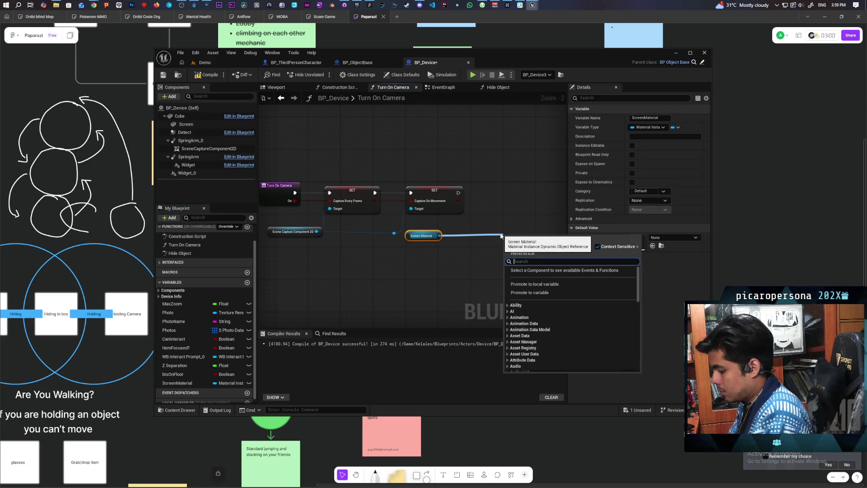
pyautogui.write('set')
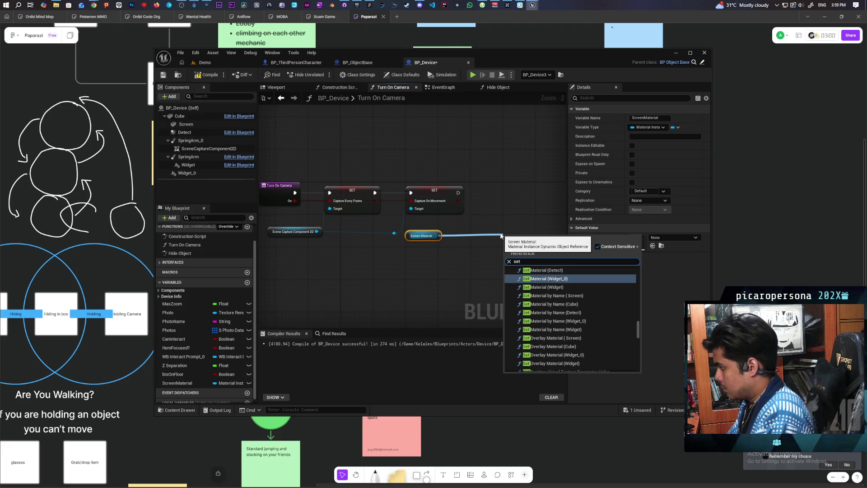
pyautogui.write(' int')
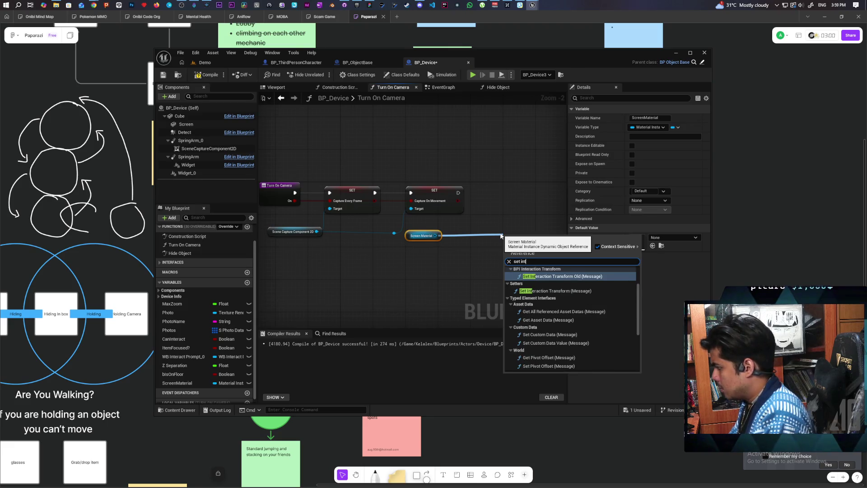
pyautogui.press('Escape')
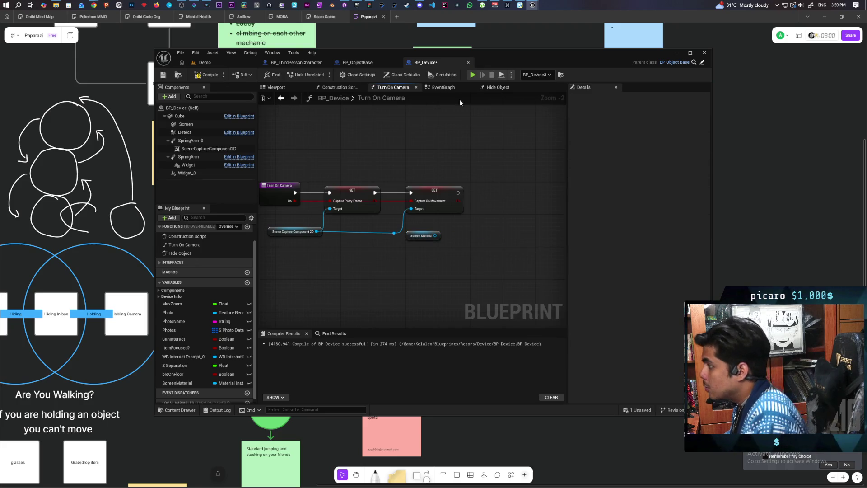
# - Check how the EventGraph sets the screen material's texture parameter, then return to Turn On Camera
pyautogui.click(440, 87)
pyautogui.scroll(7, 493, 222)
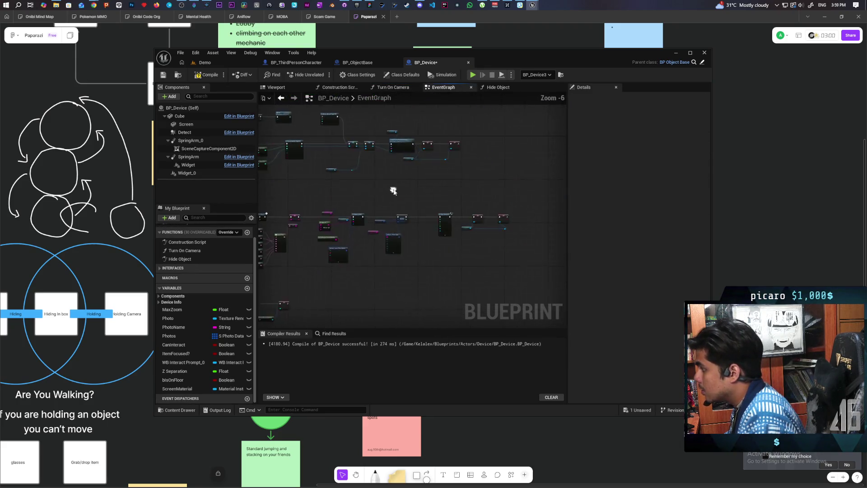
pyautogui.scroll(-4, 435, 235)
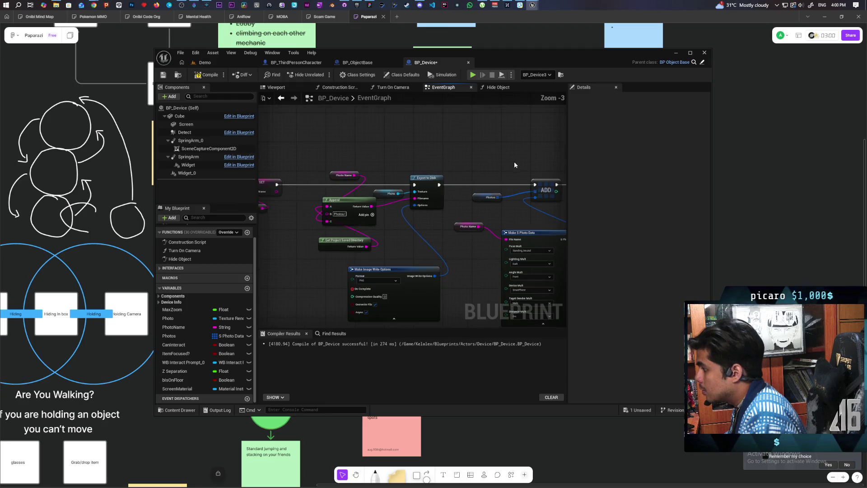
pyautogui.scroll(3, 436, 234)
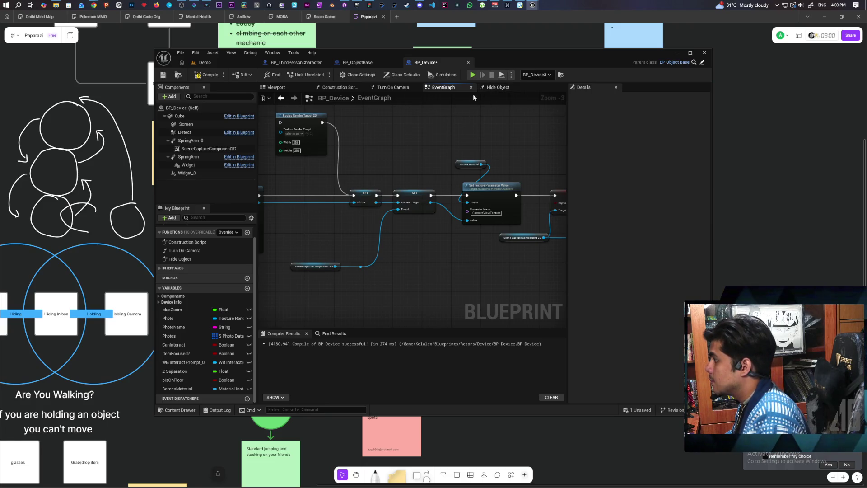
pyautogui.click(490, 89)
# - Add a Set Scalar Parameter Value node on Screen Material for 'Visible' after the second SET
pyautogui.click(396, 88)
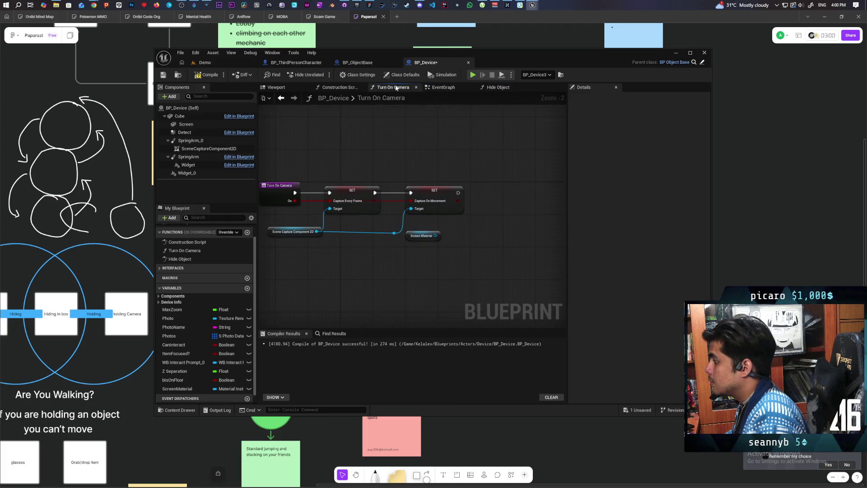
pyautogui.moveTo(435, 235); pyautogui.dragTo(478, 235)
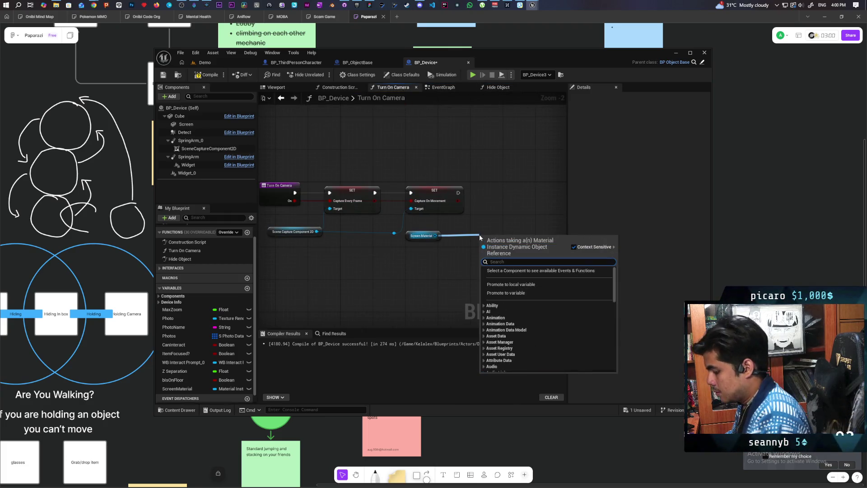
pyautogui.write('set parameter')
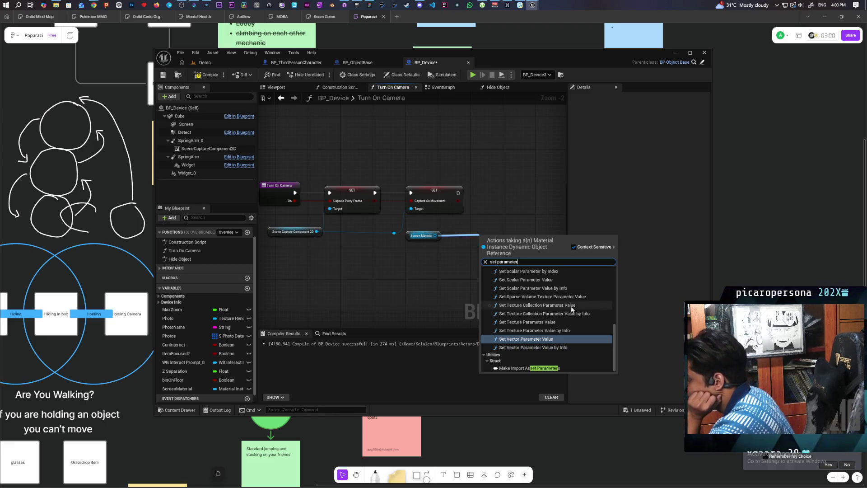
pyautogui.click(564, 280)
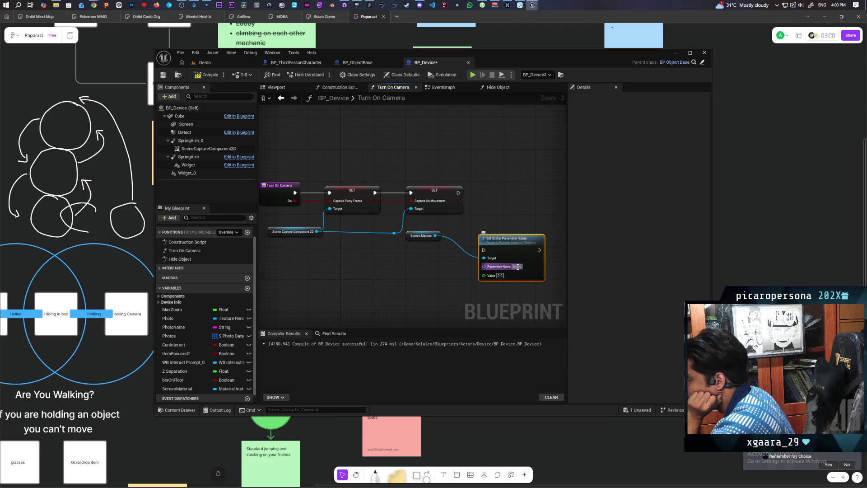
pyautogui.write('Visi')
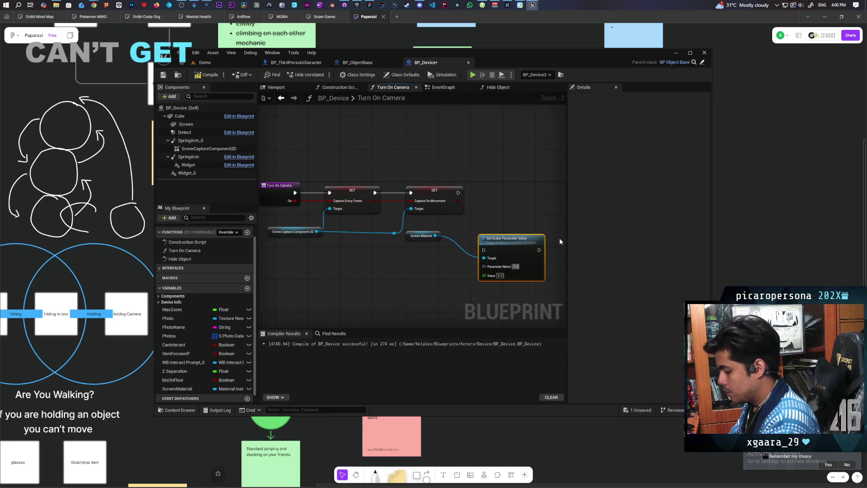
pyautogui.write('ble')
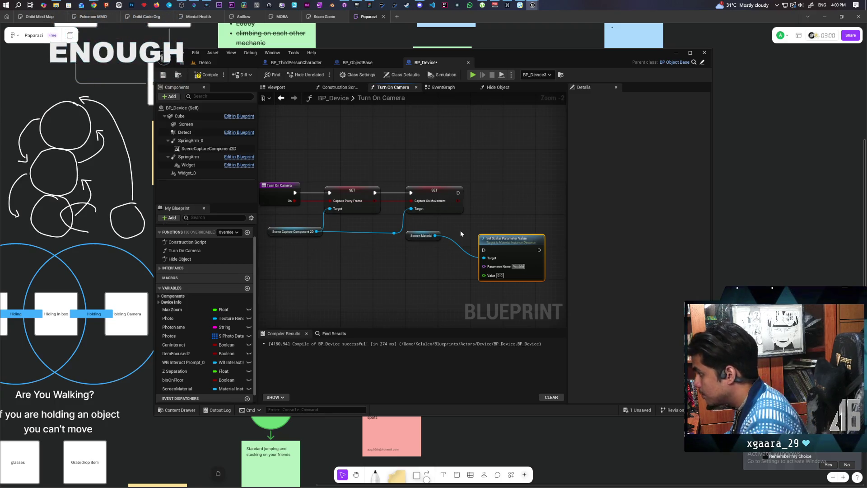
pyautogui.click(499, 229)
pyautogui.moveTo(501, 238)
pyautogui.mouseDown()
pyautogui.moveTo(497, 181)
pyautogui.moveTo(474, 194)
pyautogui.moveTo(534, 185)
pyautogui.mouseUp()
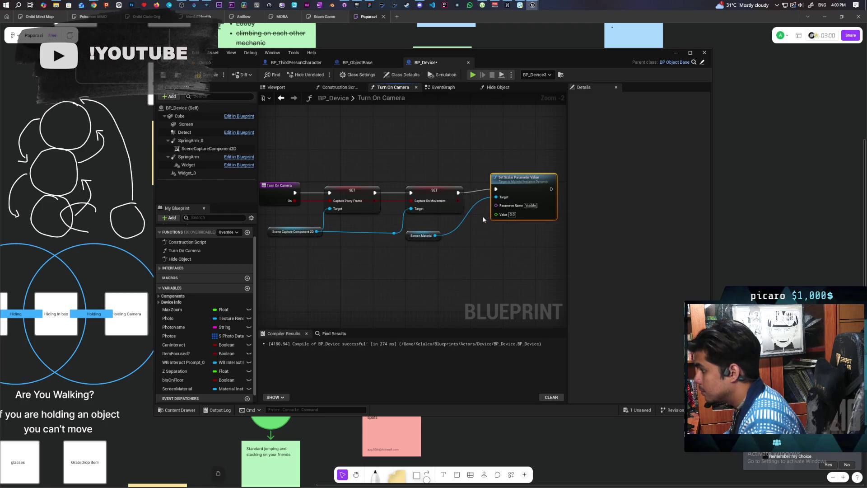
# - Wire the On input into its Value, compile, and start a multiplayer play-in-editor test
pyautogui.moveTo(407, 238); pyautogui.dragTo(442, 243)
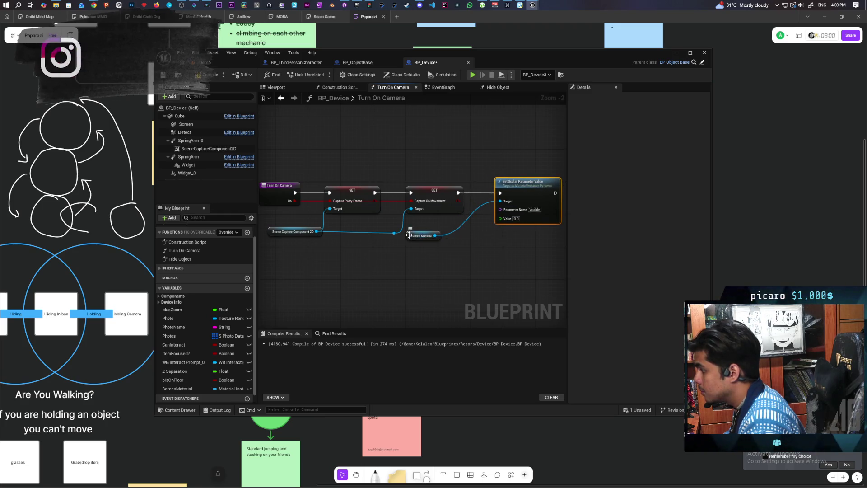
pyautogui.moveTo(294, 200); pyautogui.dragTo(500, 218)
pyautogui.moveTo(401, 186); pyautogui.dragTo(466, 223)
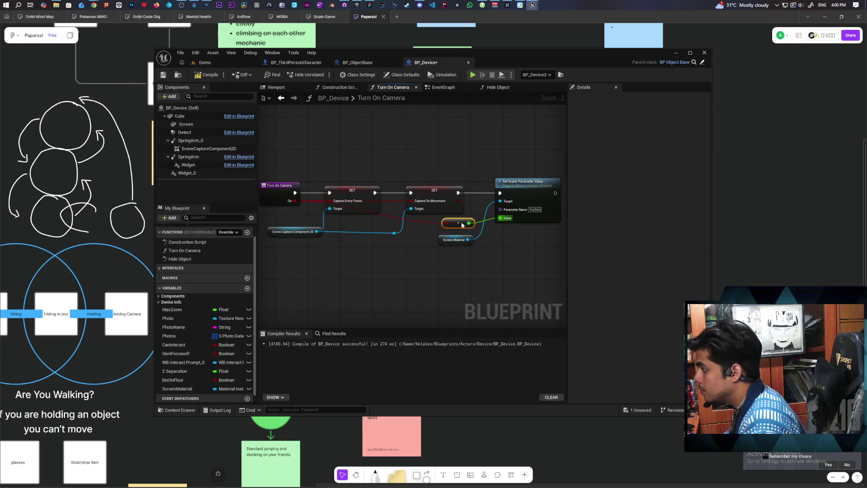
pyautogui.click(211, 78)
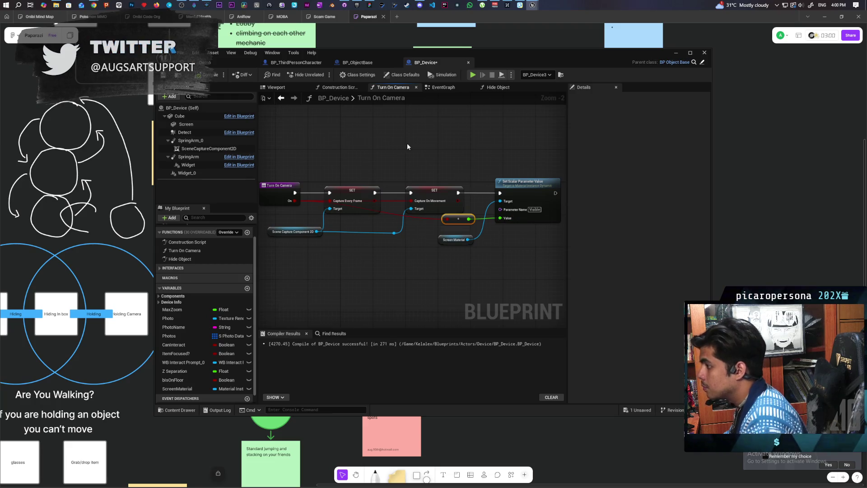
pyautogui.hotkey('alt', 'p')
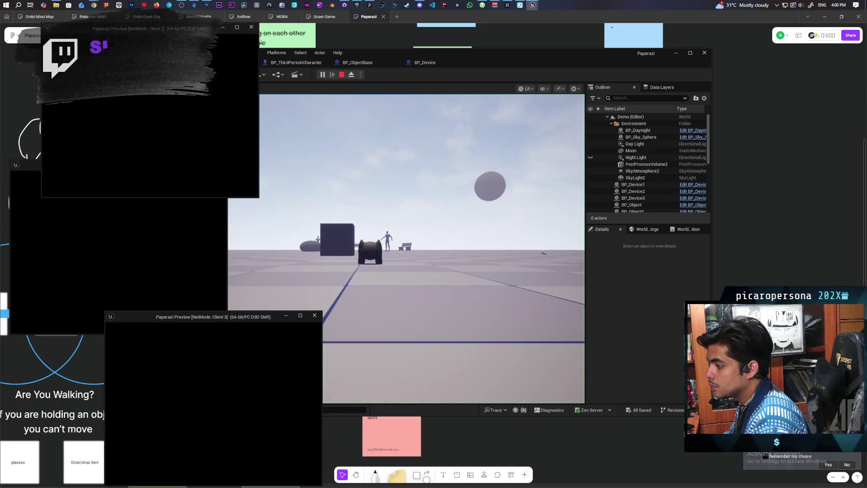
# - In the game client, walk the character to the camera device and pick it up
pyautogui.hotkey('alt', 'Tab')
pyautogui.press('w')
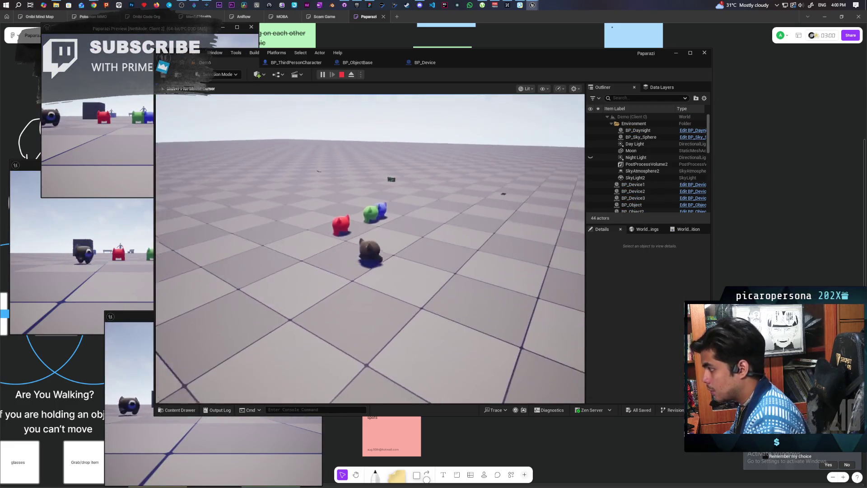
pyautogui.press('w')
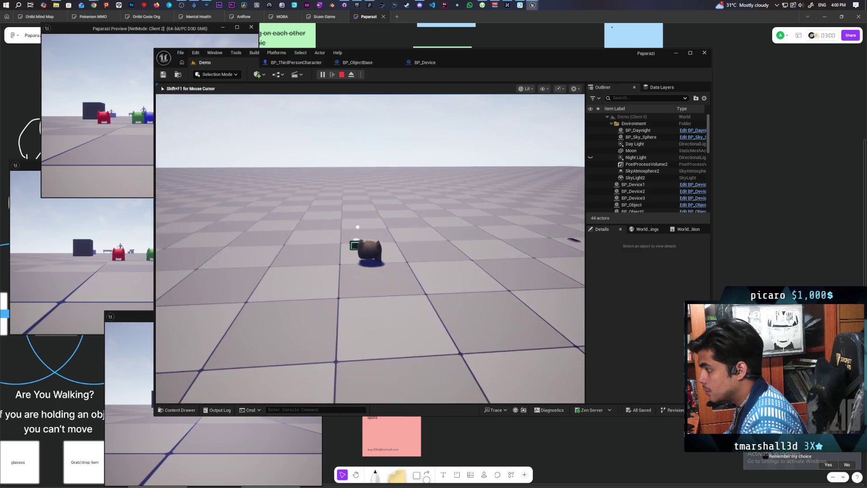
pyautogui.press('e')
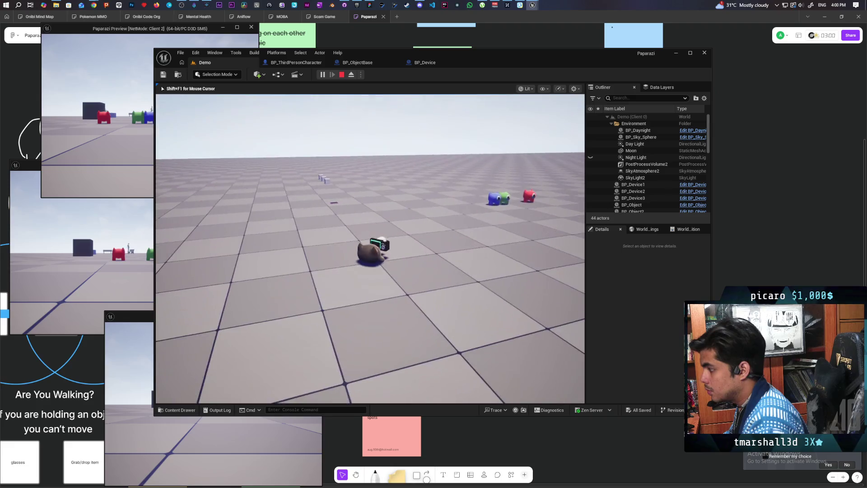
# - Raise and lower the camera device repeatedly to confirm its screen shows the live view
pyautogui.press('f')
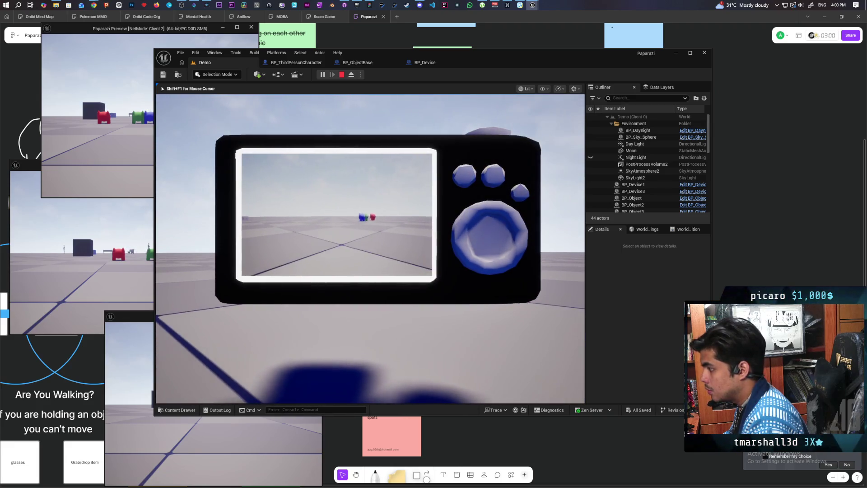
pyautogui.press('f')
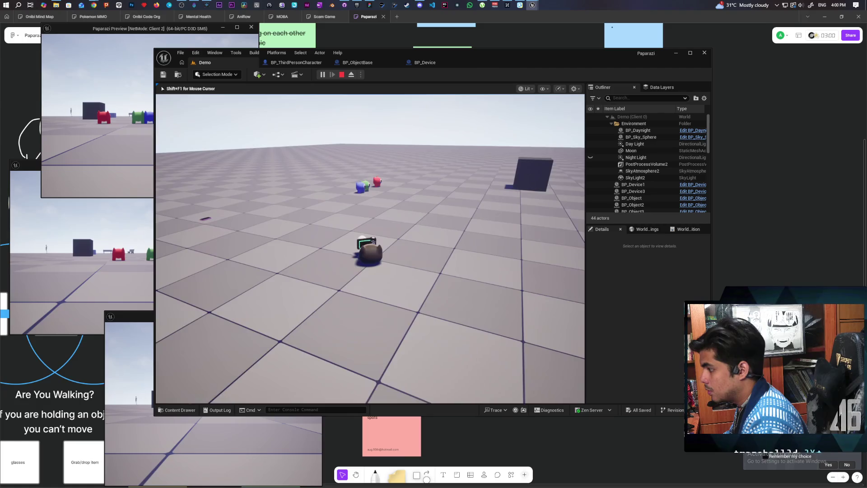
pyautogui.press('f')
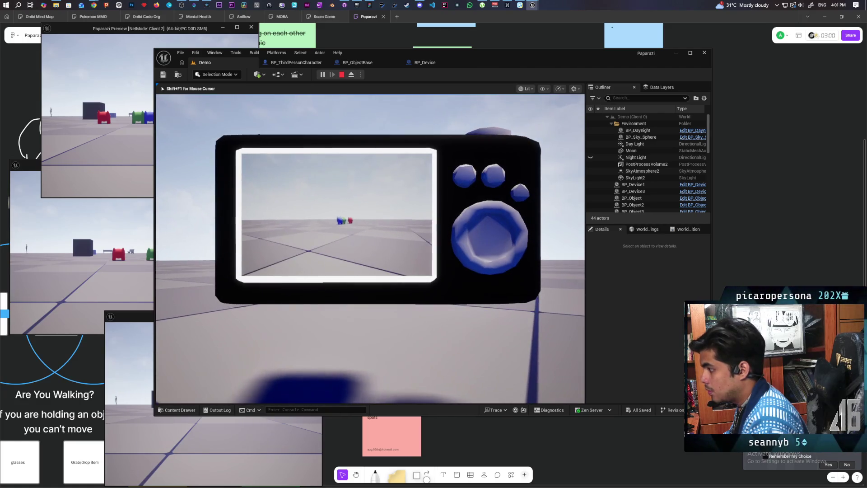
pyautogui.press('f')
pyautogui.press('f')
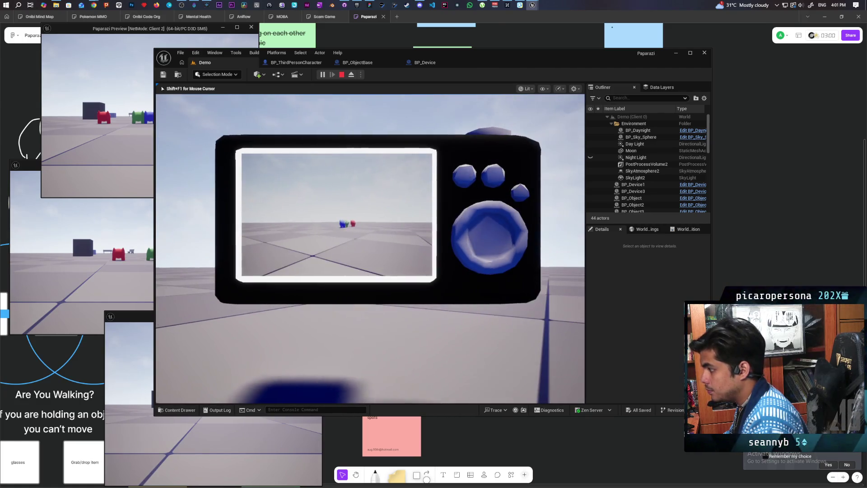
pyautogui.press('f')
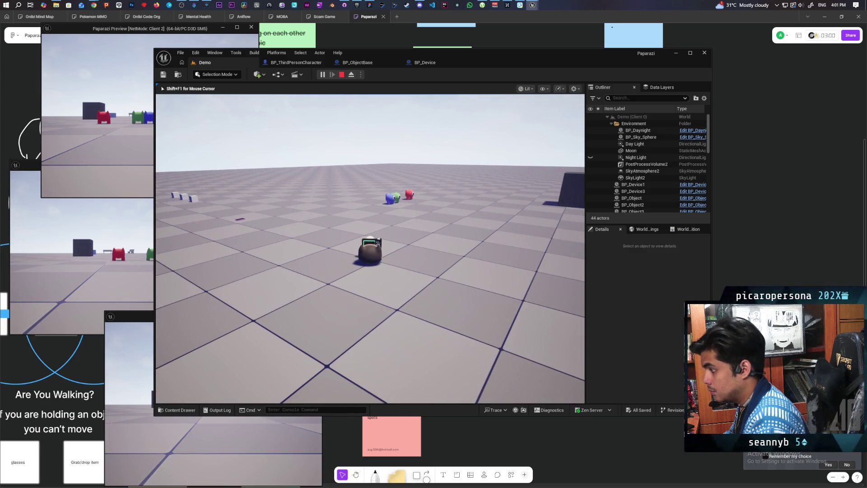
# - With the device raised, take a photo and close the captured picture
pyautogui.press('f')
pyautogui.click(535, 346)
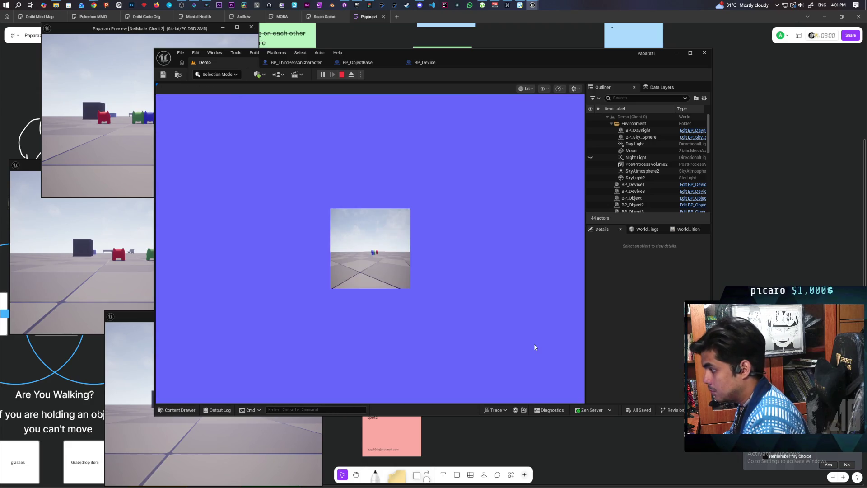
pyautogui.click(534, 346)
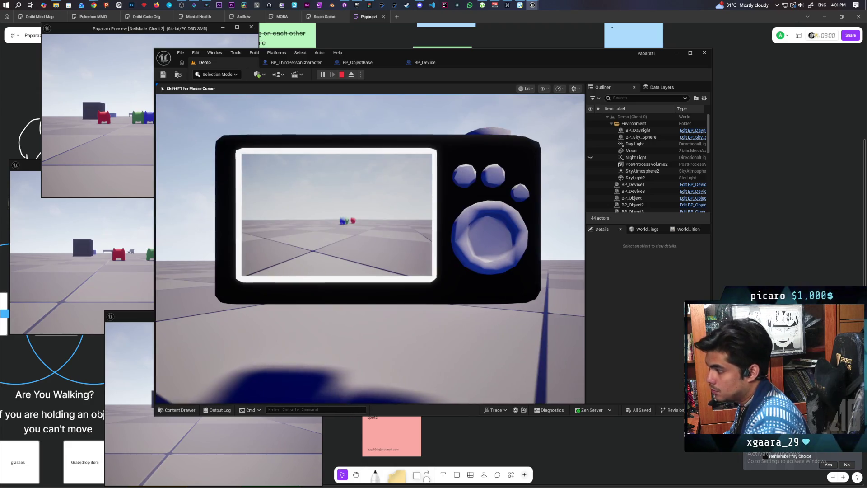